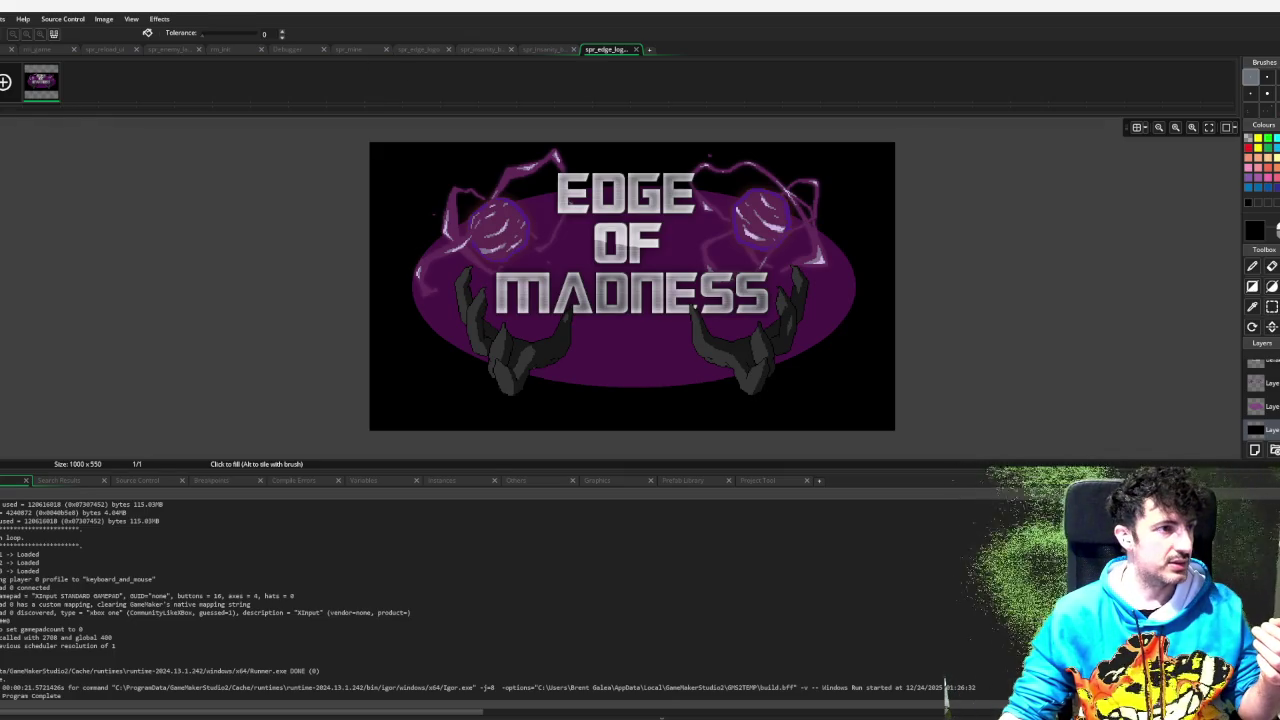
- Run the Edge of Madness project with the debugger attached using F6
key("F6")
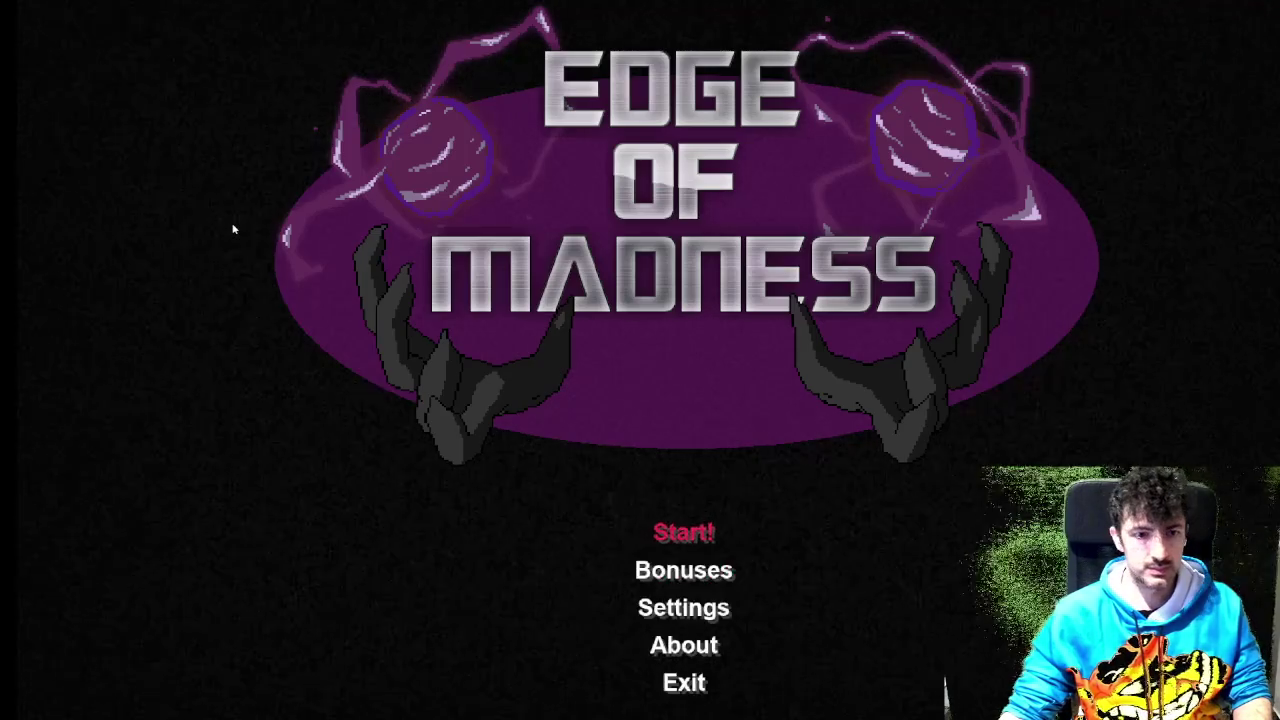
- Start a run with the first tank and flip through the skill trees
key("Return")
key("Return")
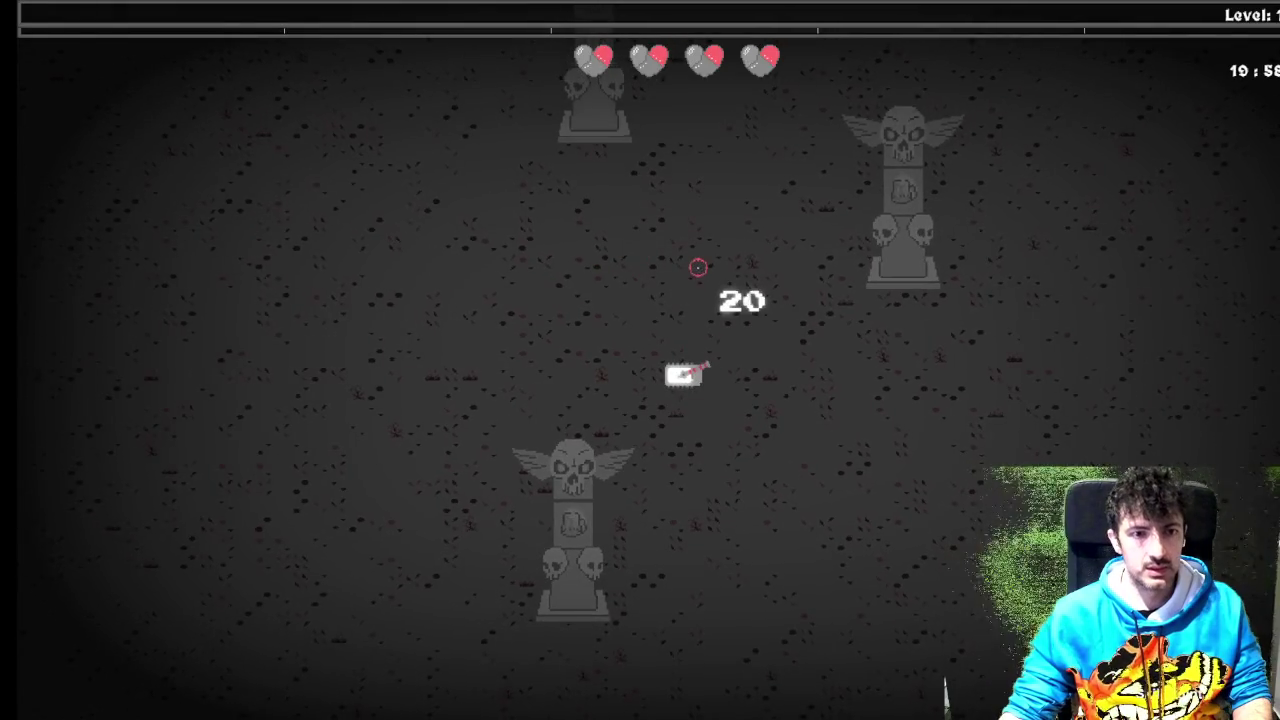
key("Tab")
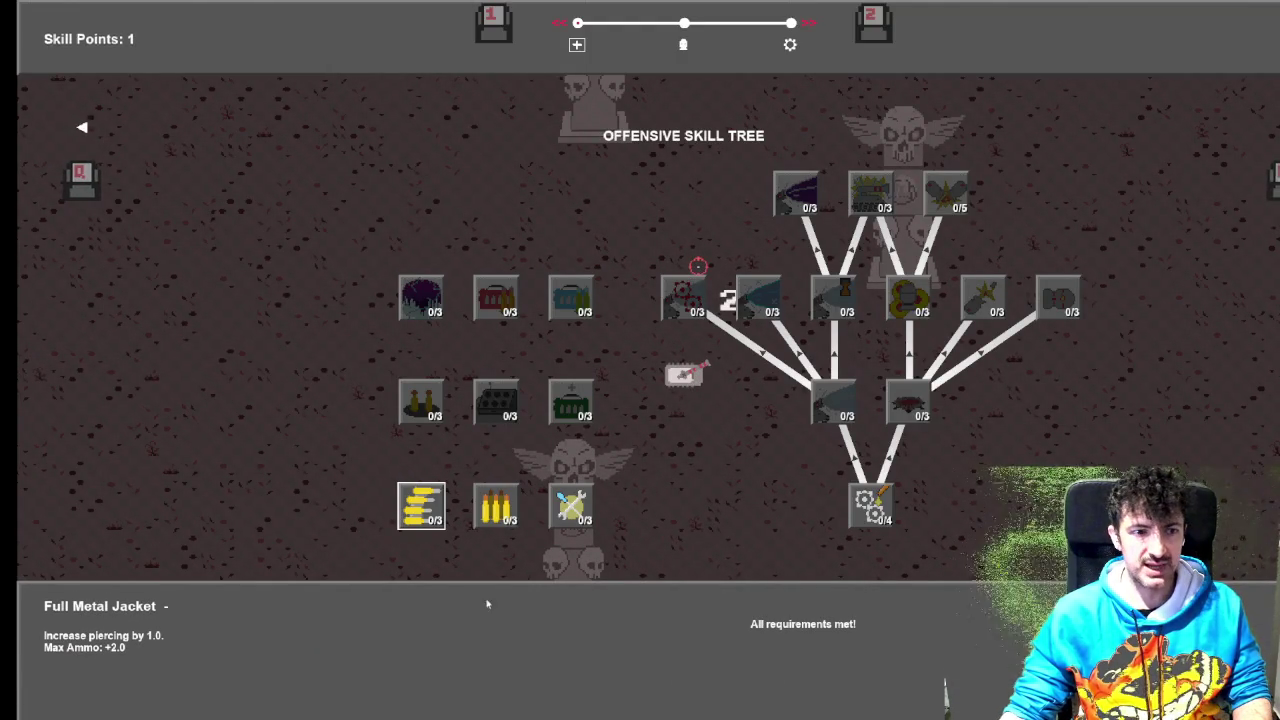
key("e")
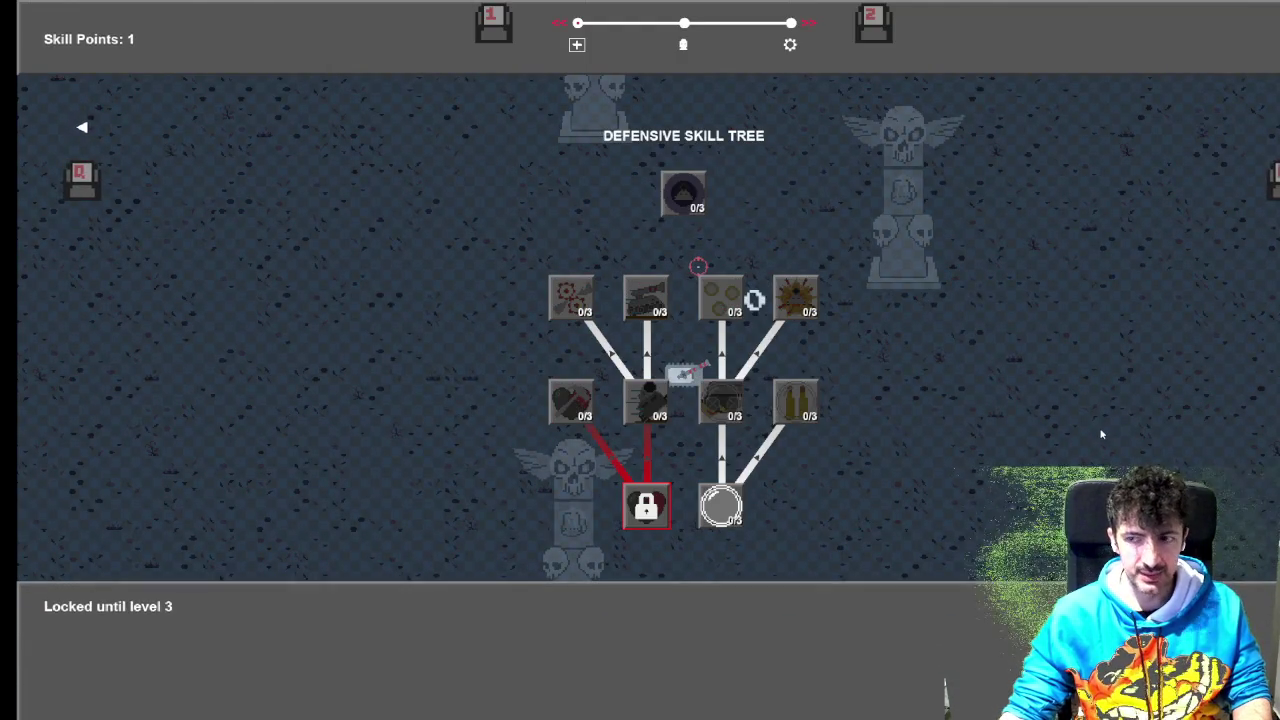
key("e")
key("q")
key("e")
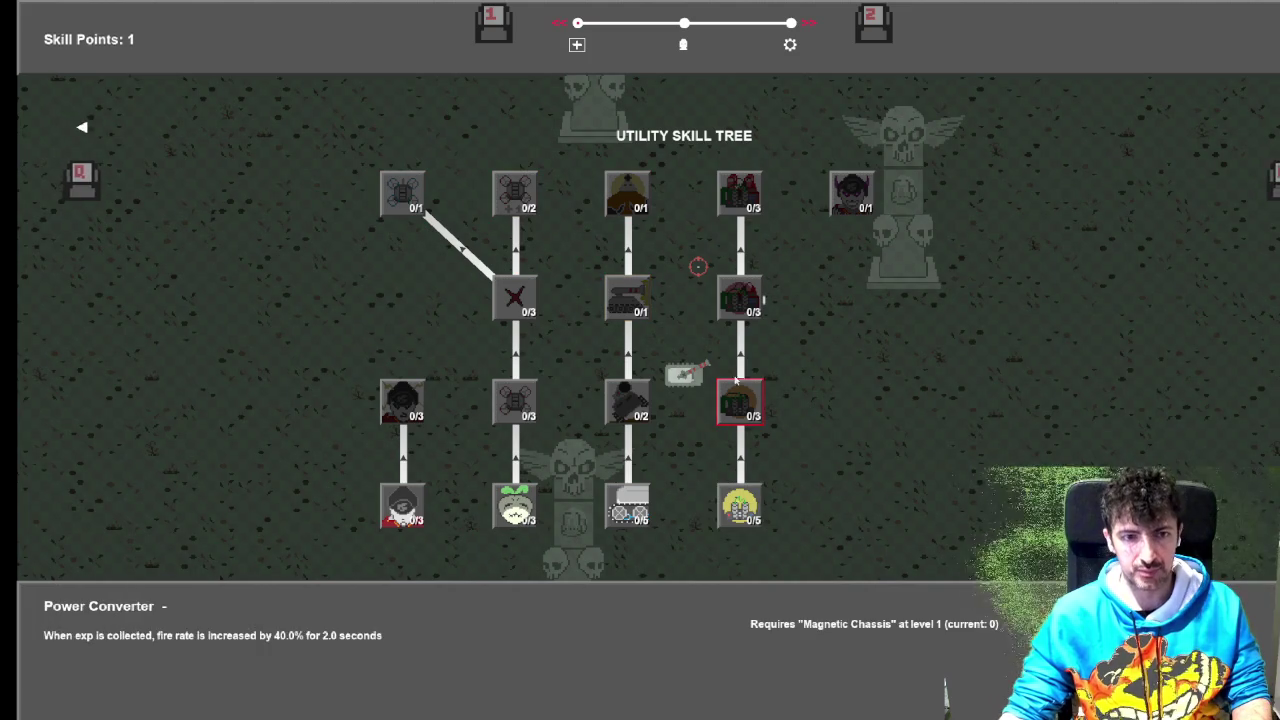
- Page between the Defensive, Offensive and Utility skill trees, ending on Offensive
key("q")
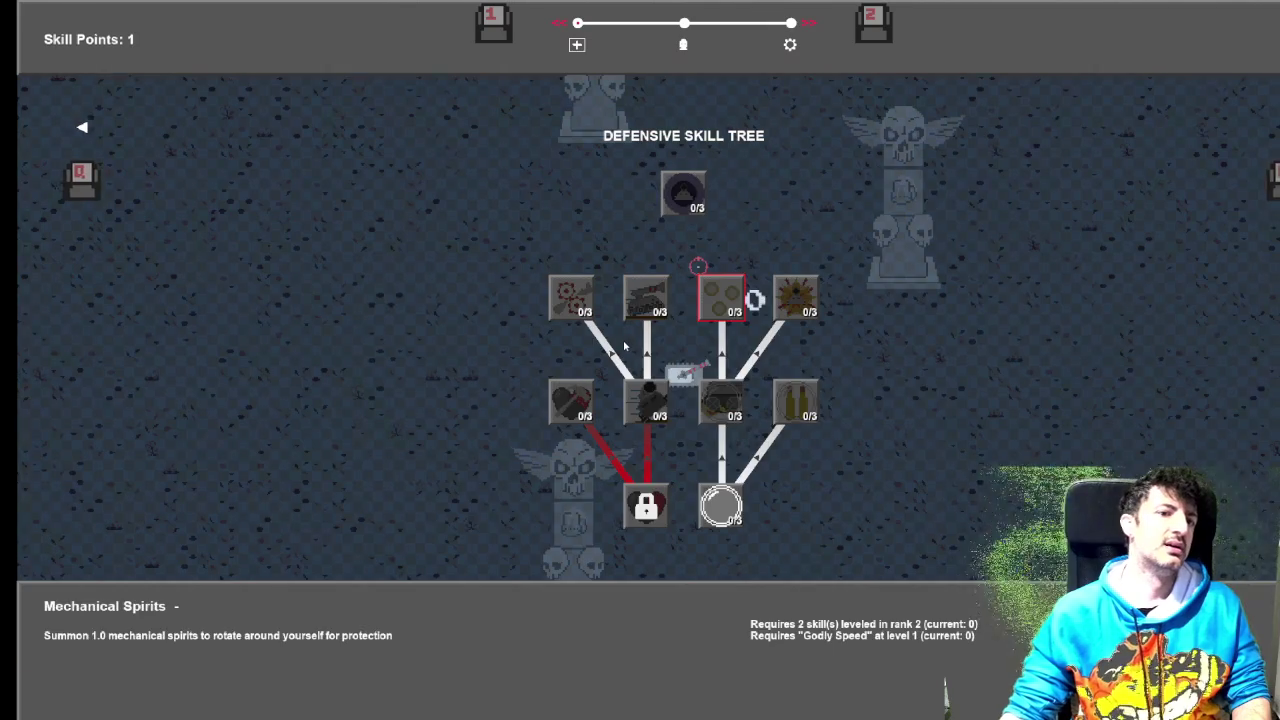
key("q")
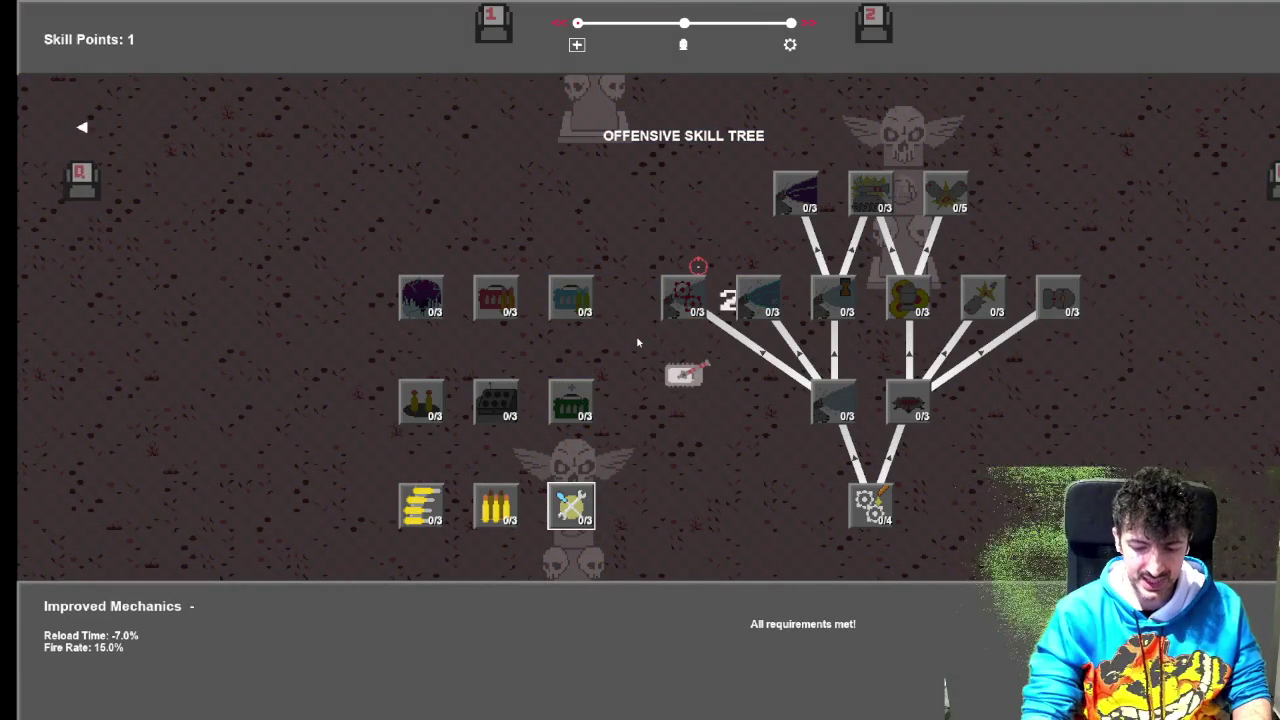
key("q")
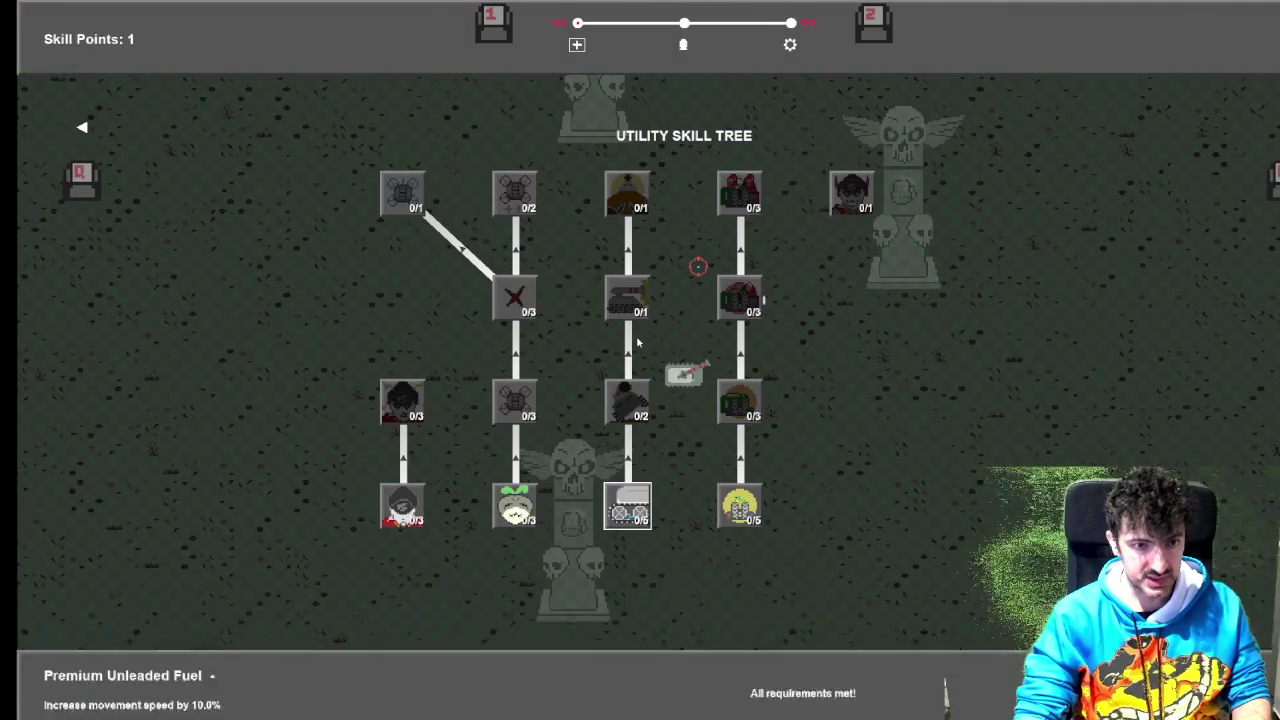
key("q")
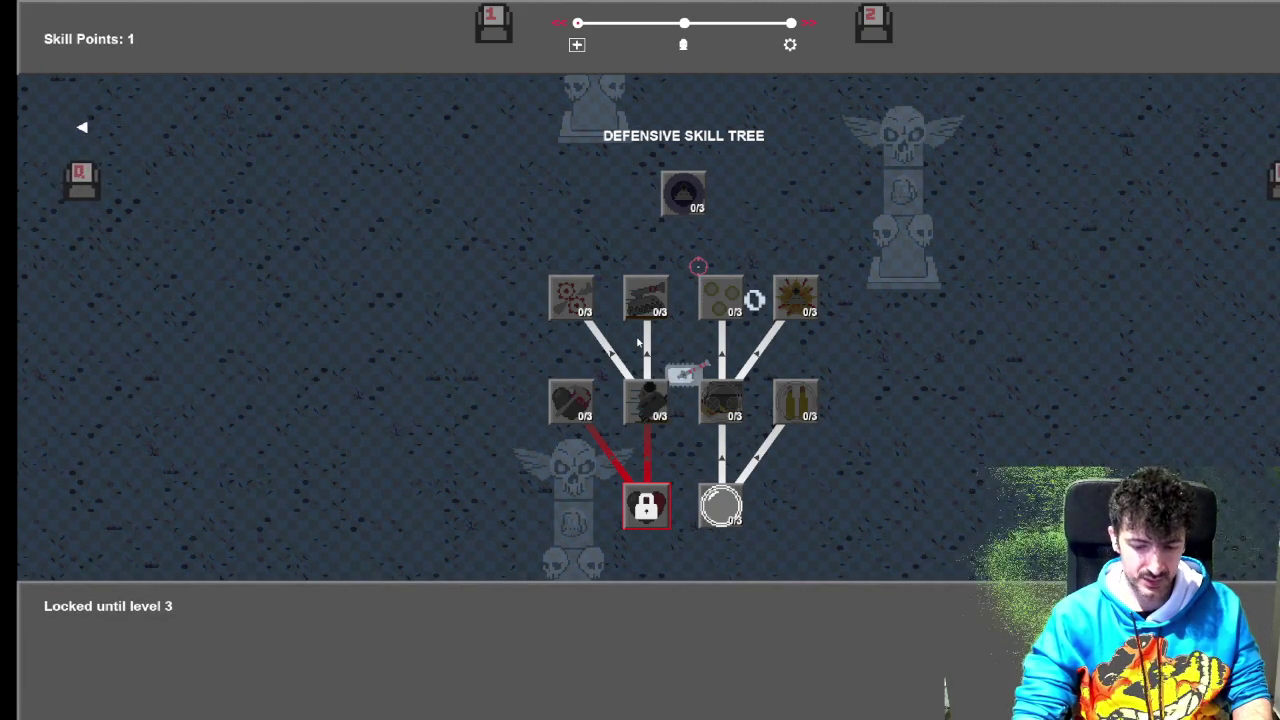
key("e")
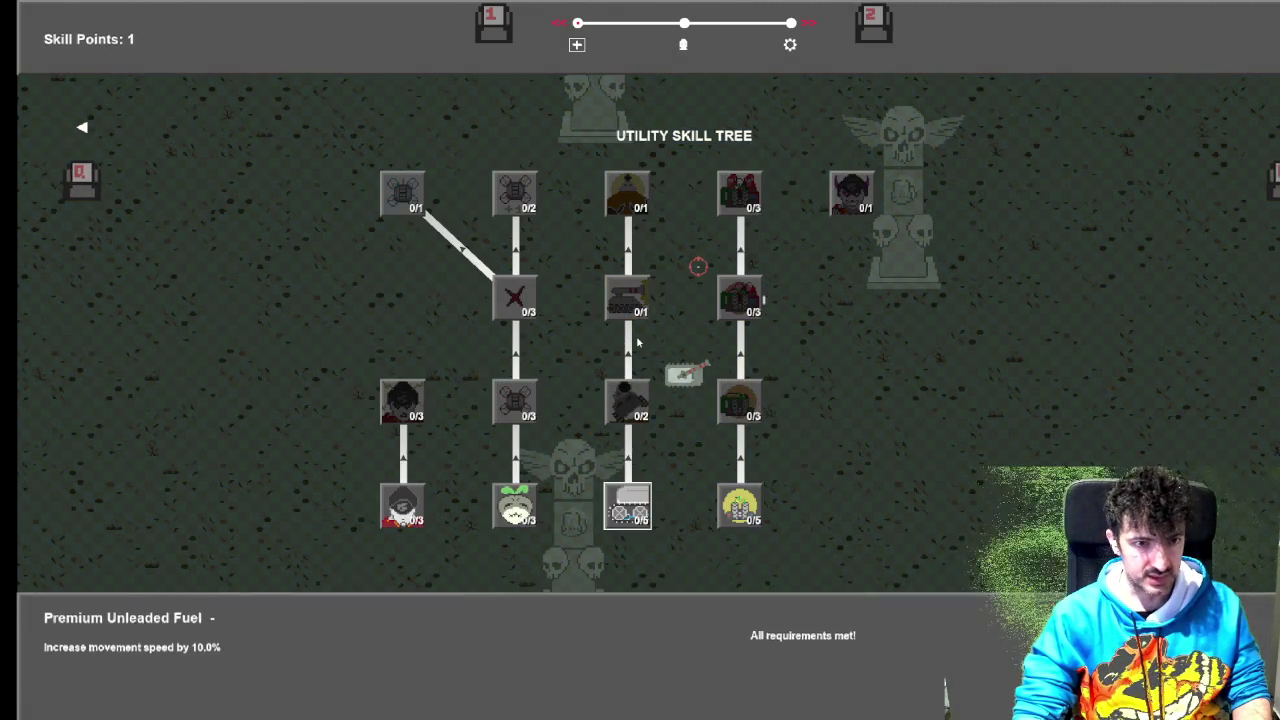
key("e")
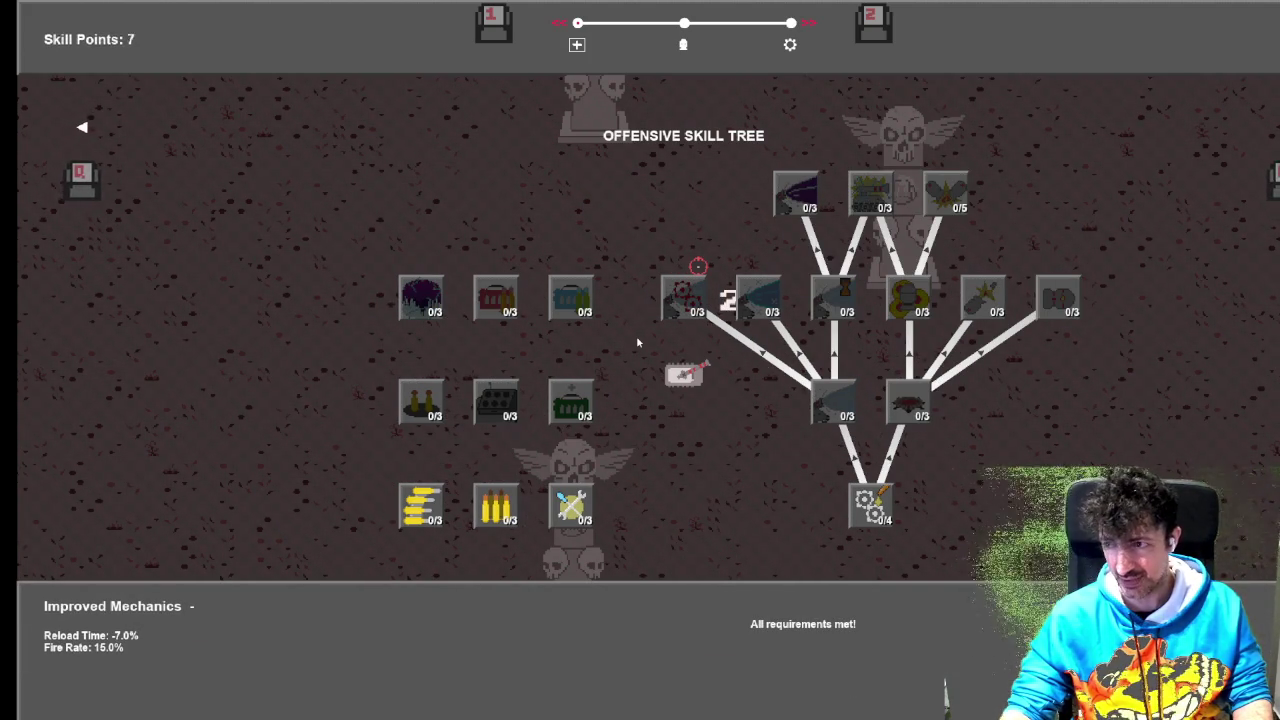
- Raise Oiled Gears to level 2 in the Offensive tree
mouse_move(872, 515)
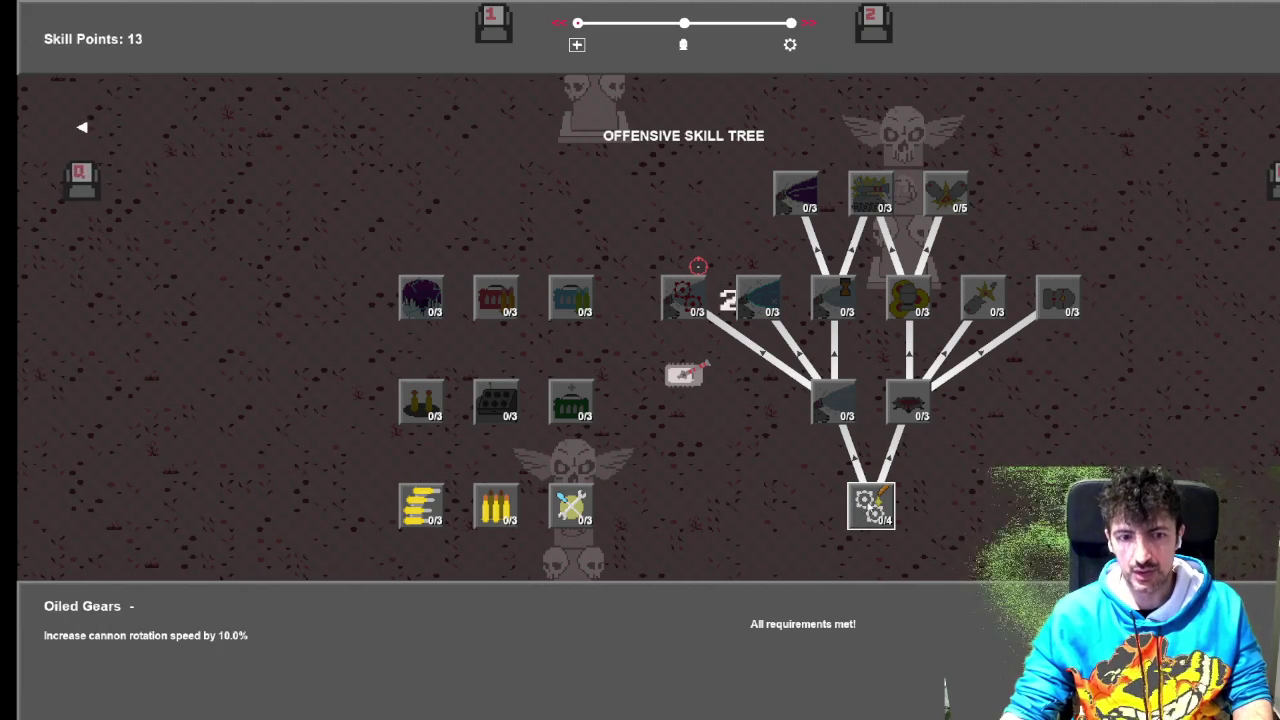
left_click_drag(872, 515, 872, 515)
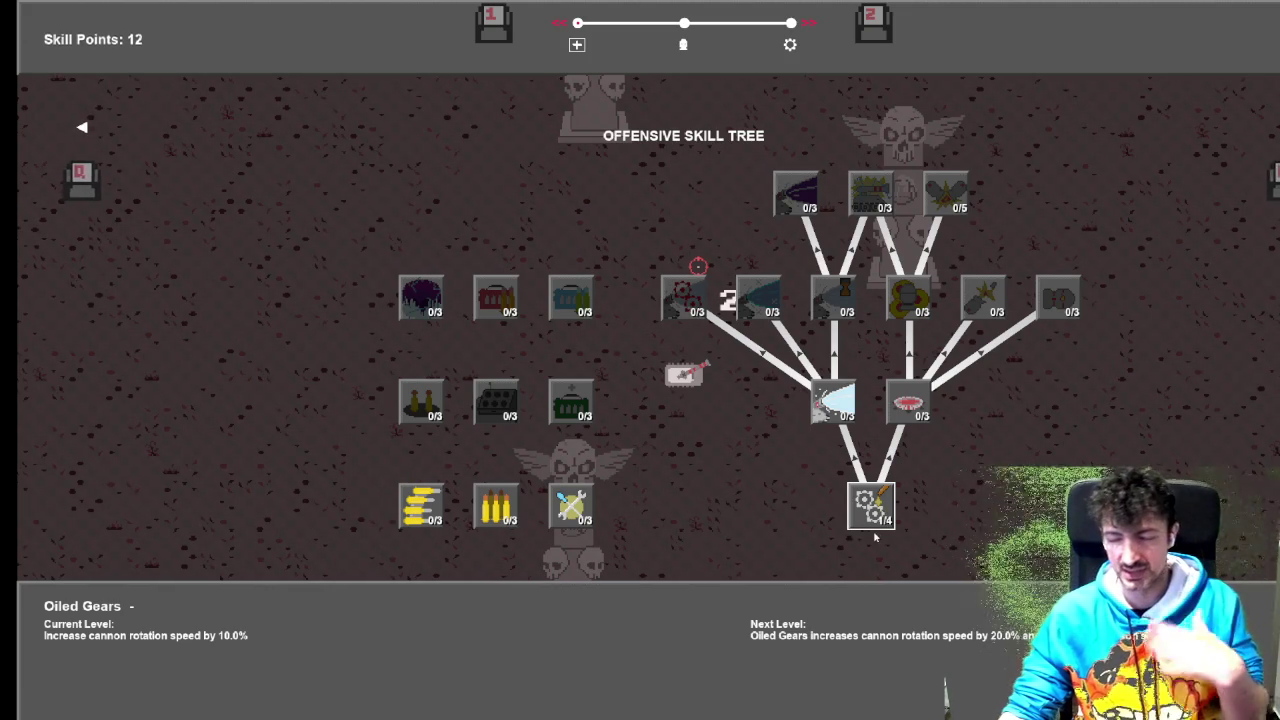
left_click_drag(876, 512, 876, 512)
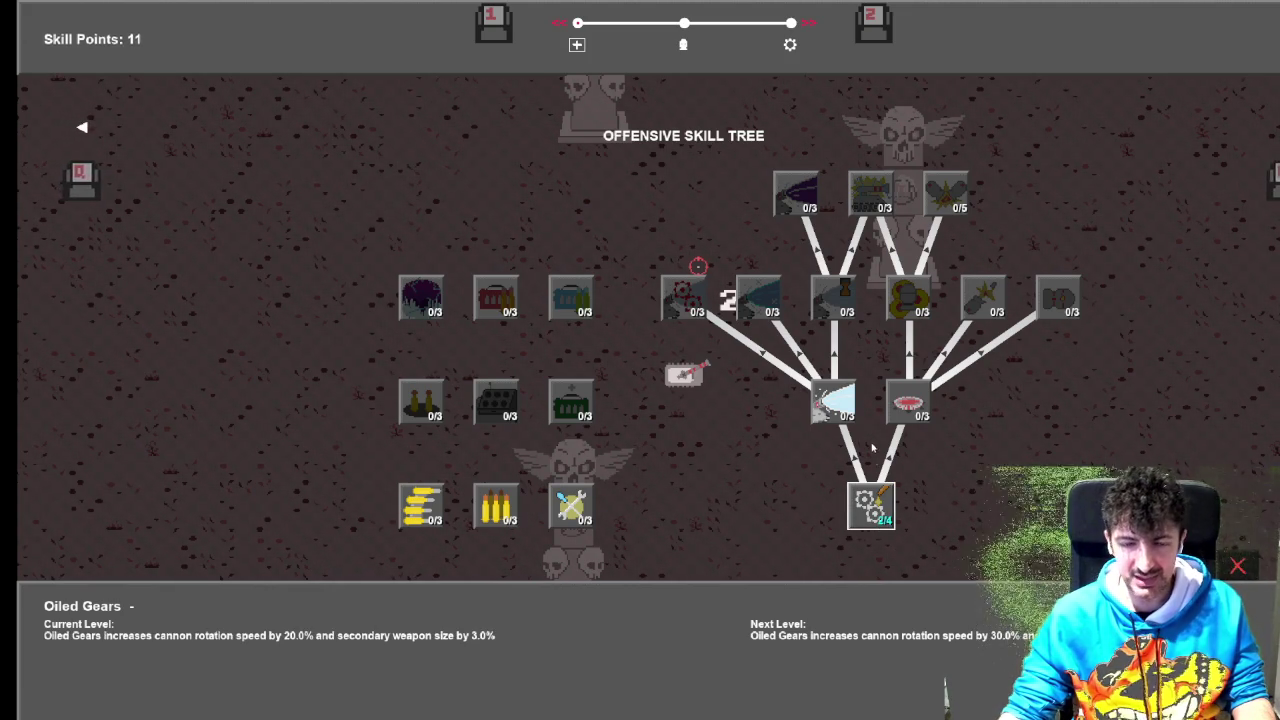
- Level the explosive upgrades, Backfire, Multi Barrage and Unlimited Power until one skill point remains
left_click(905, 402)
left_click(905, 402)
left_click(907, 300)
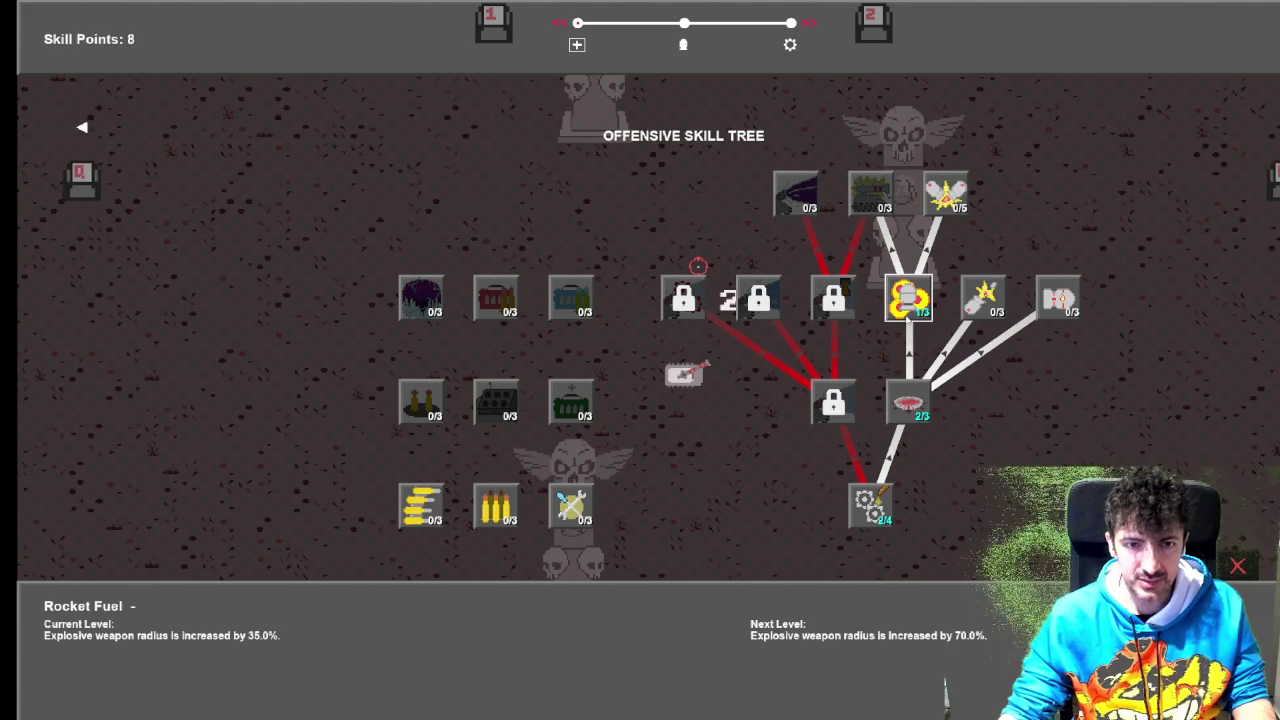
left_click(907, 300)
left_click(980, 306)
left_click(981, 300)
left_click(946, 193)
left_click(946, 193)
left_click(870, 193)
left_click(870, 193)
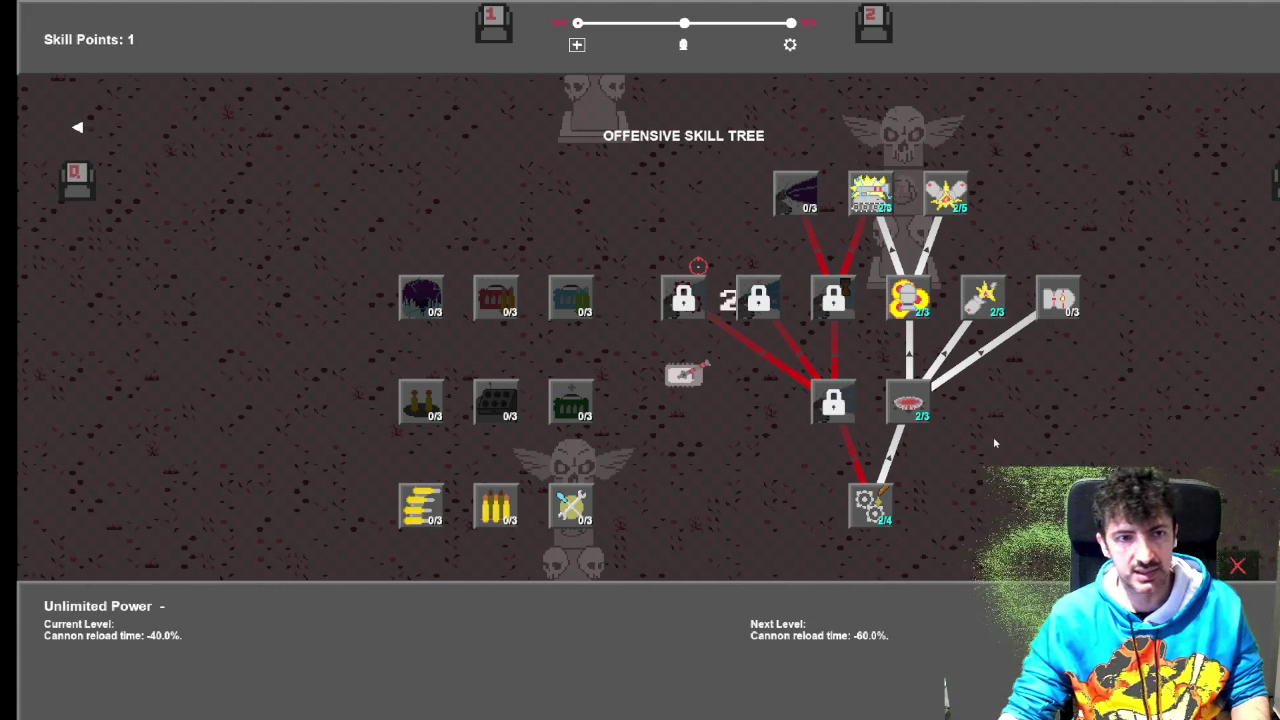
key("super+Tab")
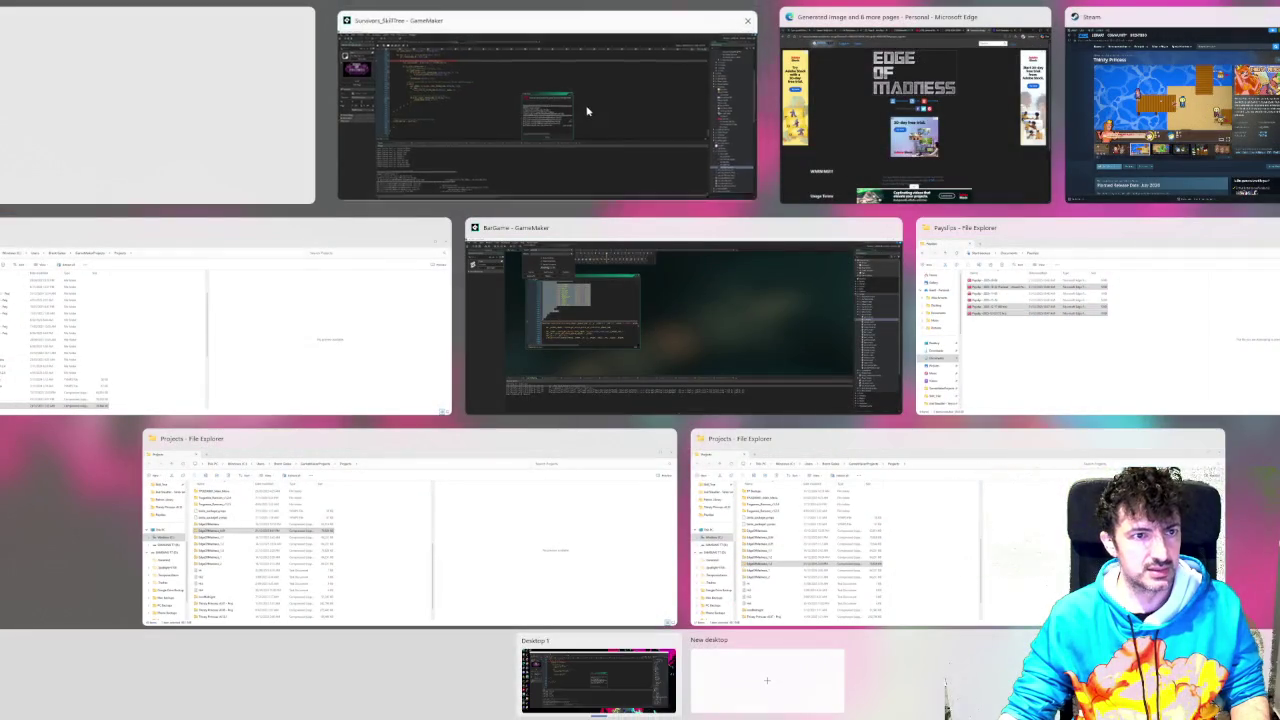
- Switch to GameMaker and read through the Code Error about converting 'offensive' to an integer
left_click(586, 114)
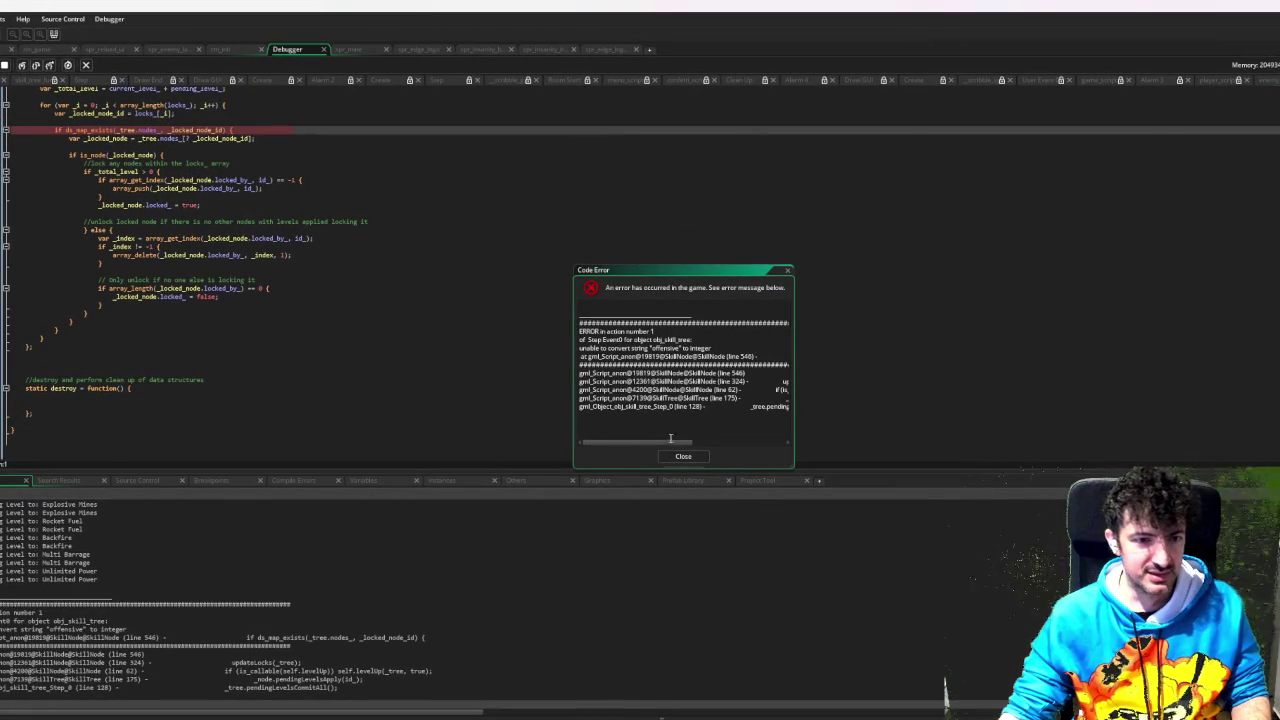
scroll(698, 445, "right", 3)
scroll(700, 444, "left", 3)
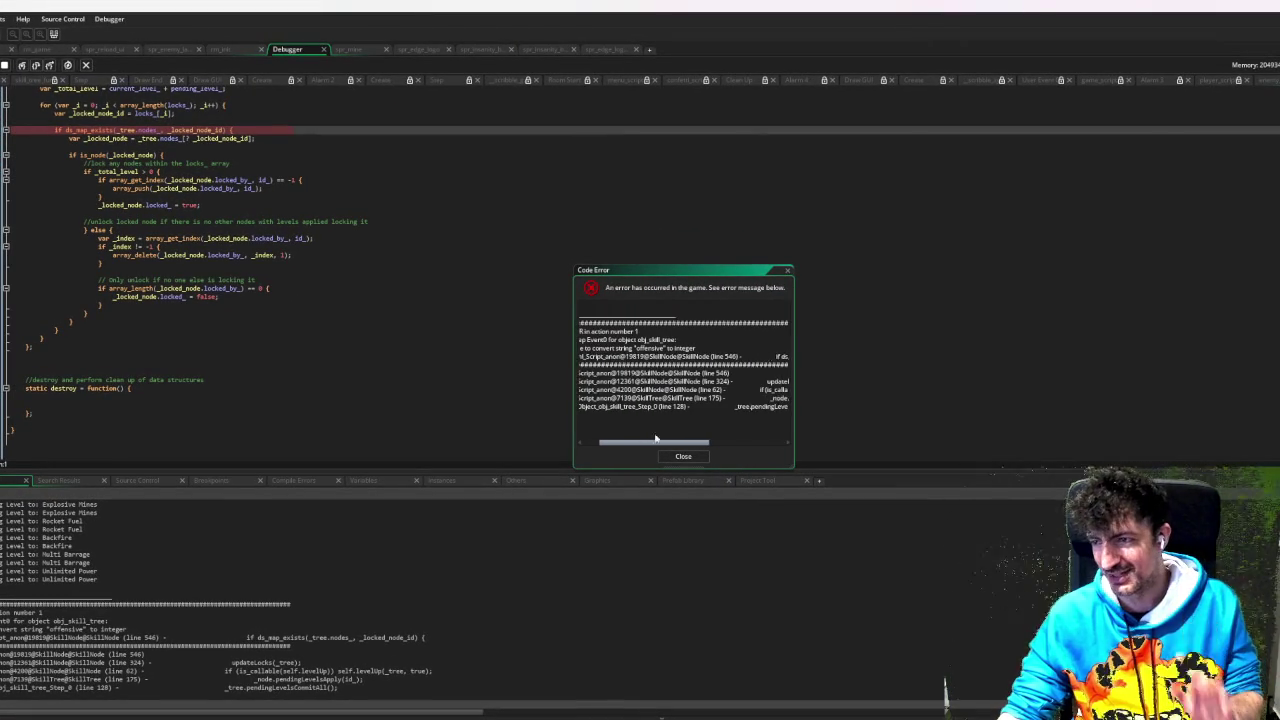
scroll(740, 440, "right", 5)
scroll(760, 432, "right", 2)
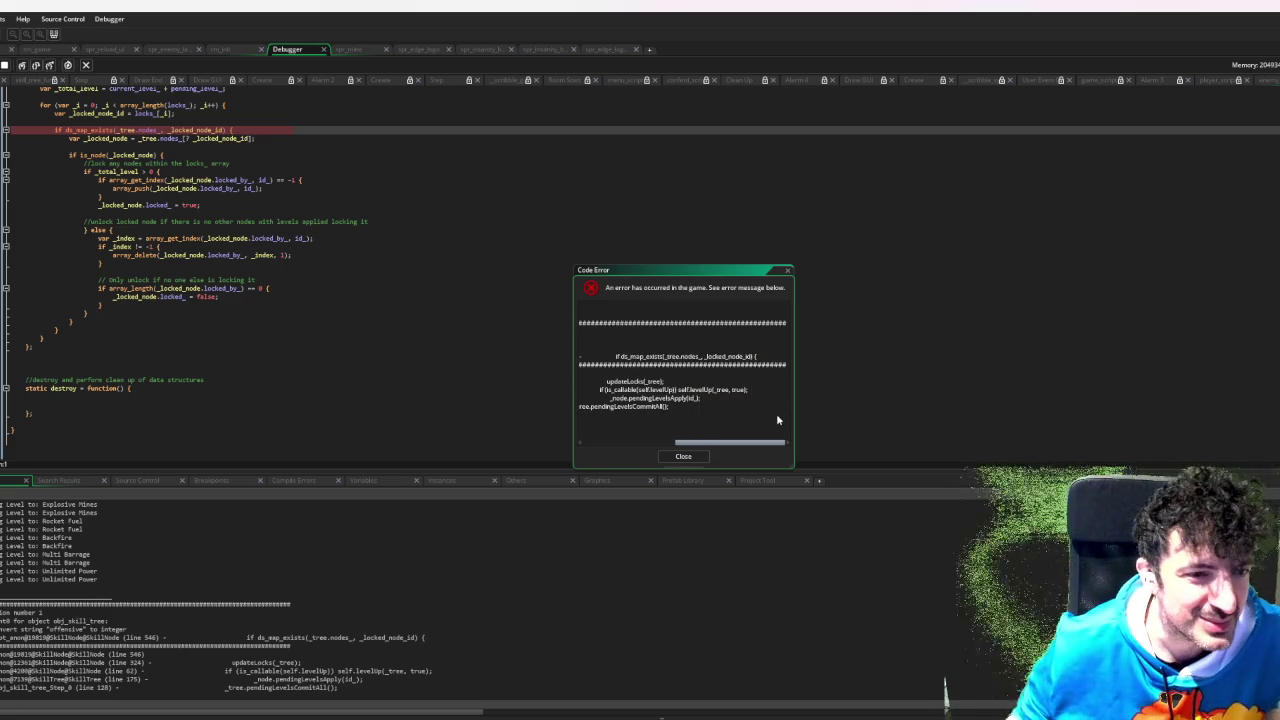
scroll(769, 420, "left", 5)
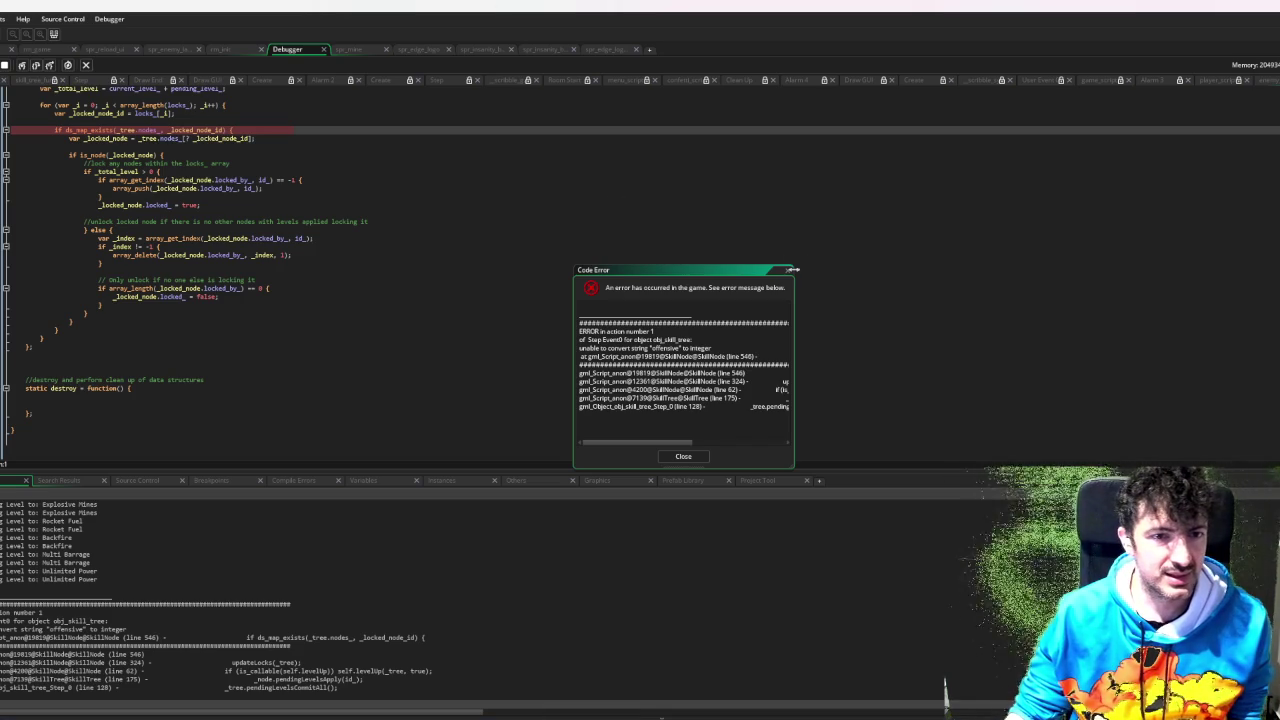
left_click(790, 272)
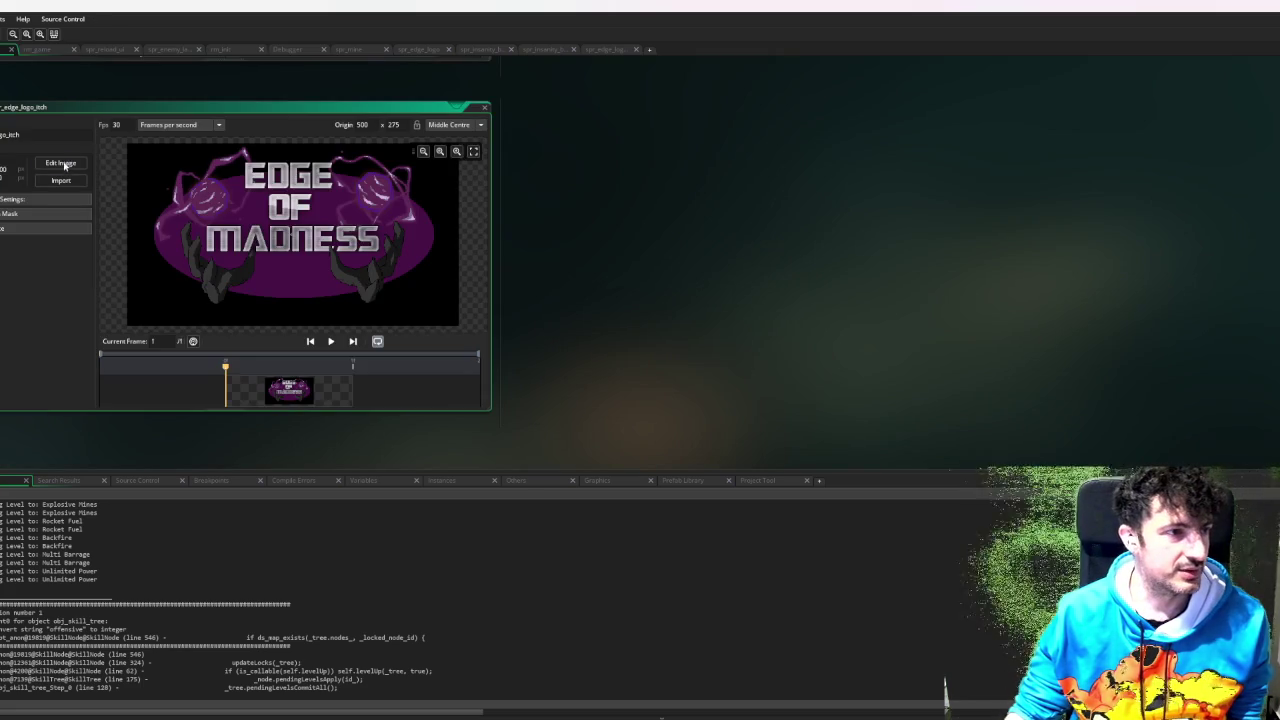
- Open spr_edge_logo in the image editor with Edit Image
left_click(62, 164)
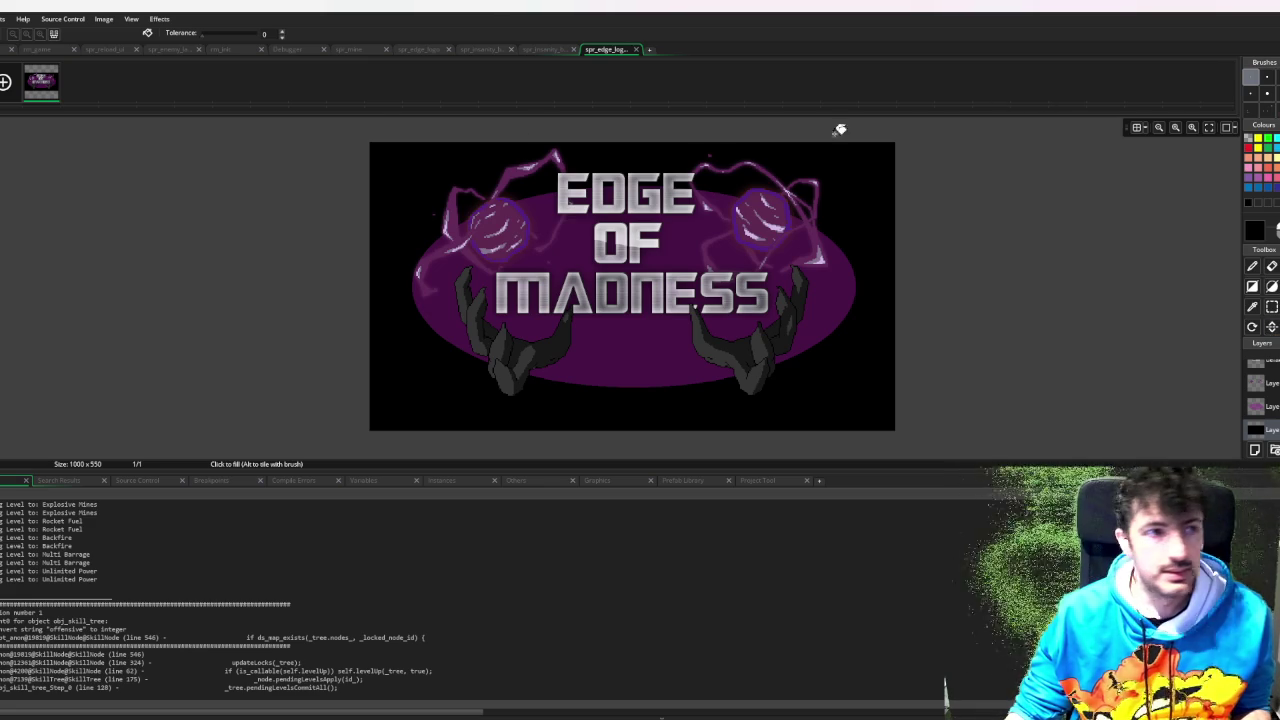
- Close the spr_edge_logo editor tab and choose Package as Zip for the build
left_click(637, 49)
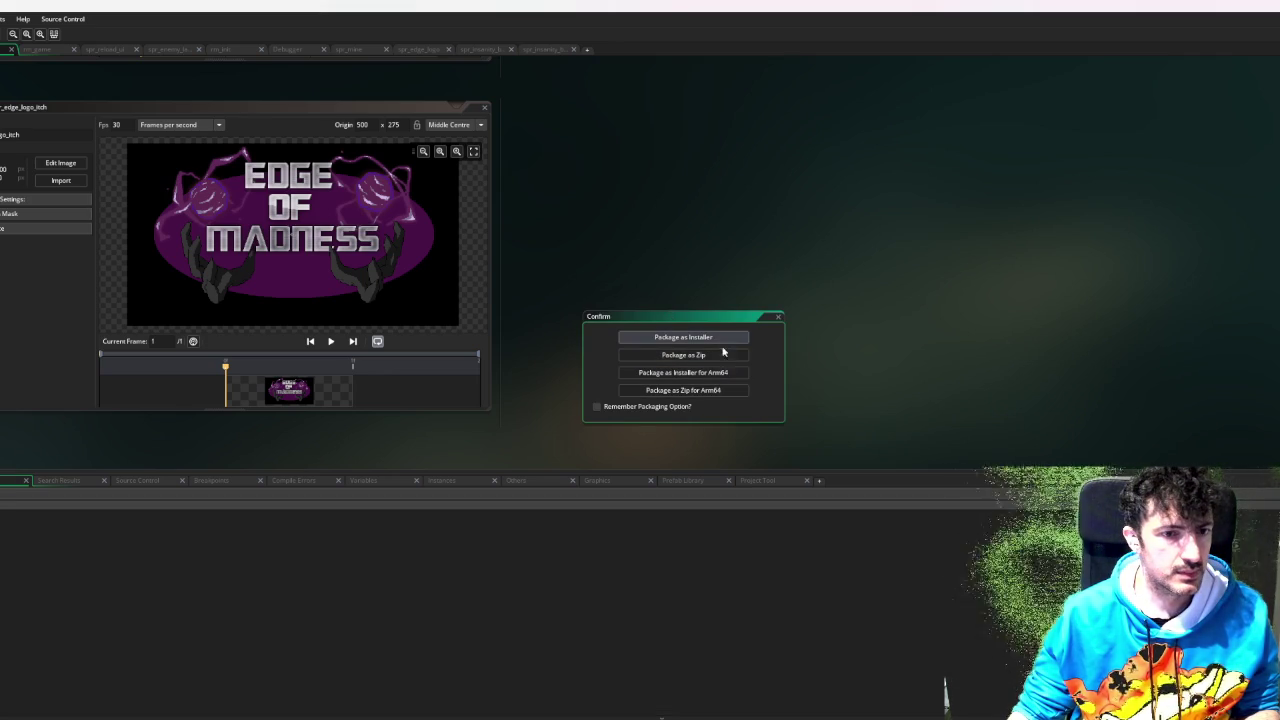
left_click(717, 357)
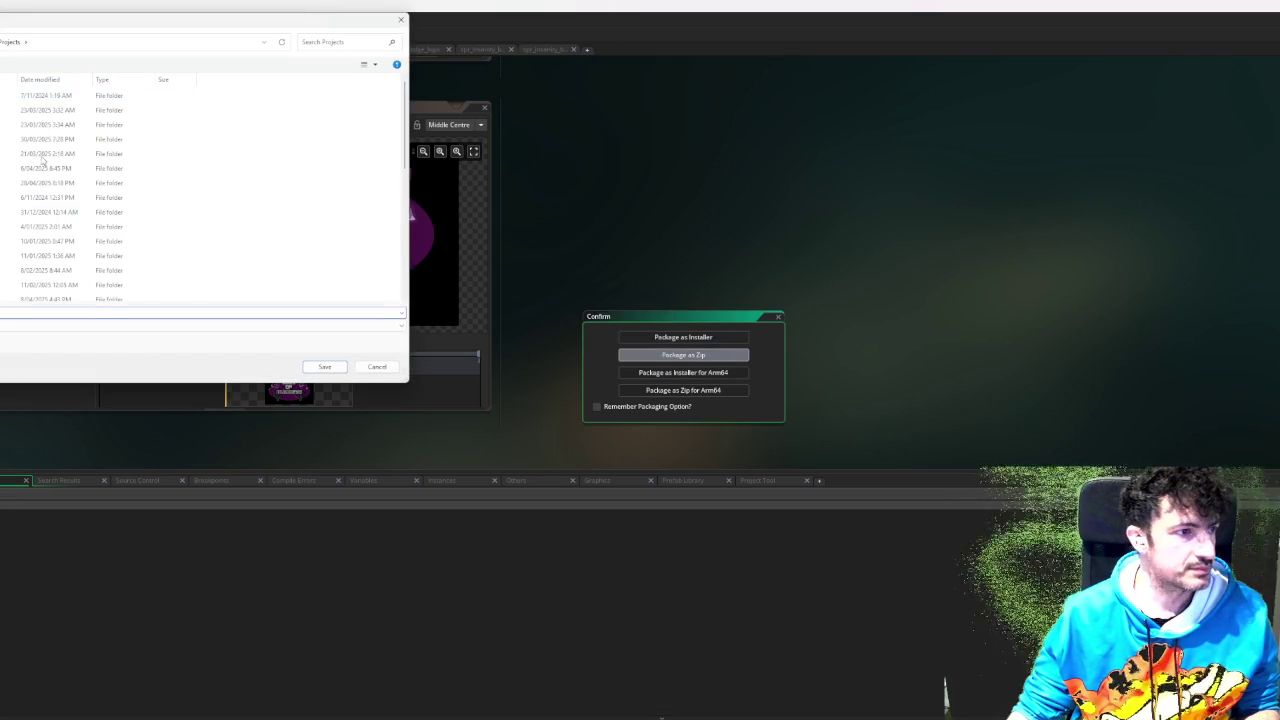
- Browse the Projects folder in the zip save dialog and close it
scroll(44, 160, "down", 5)
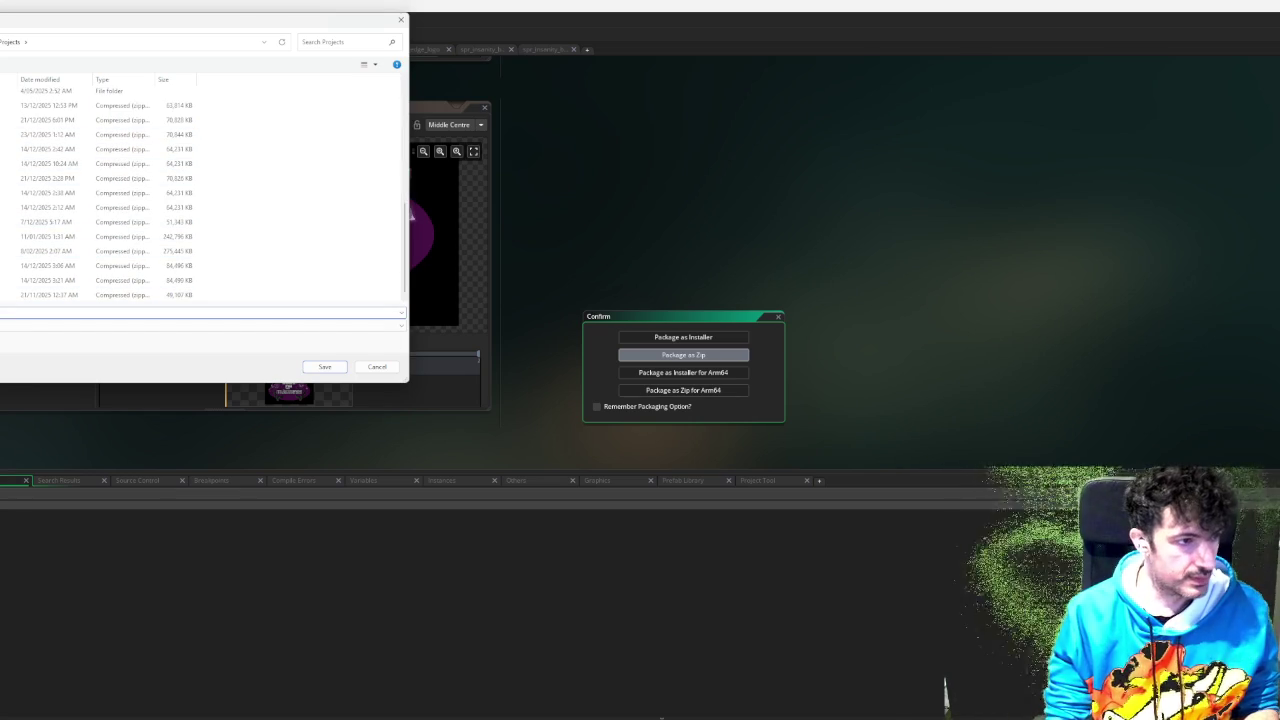
key("Escape")
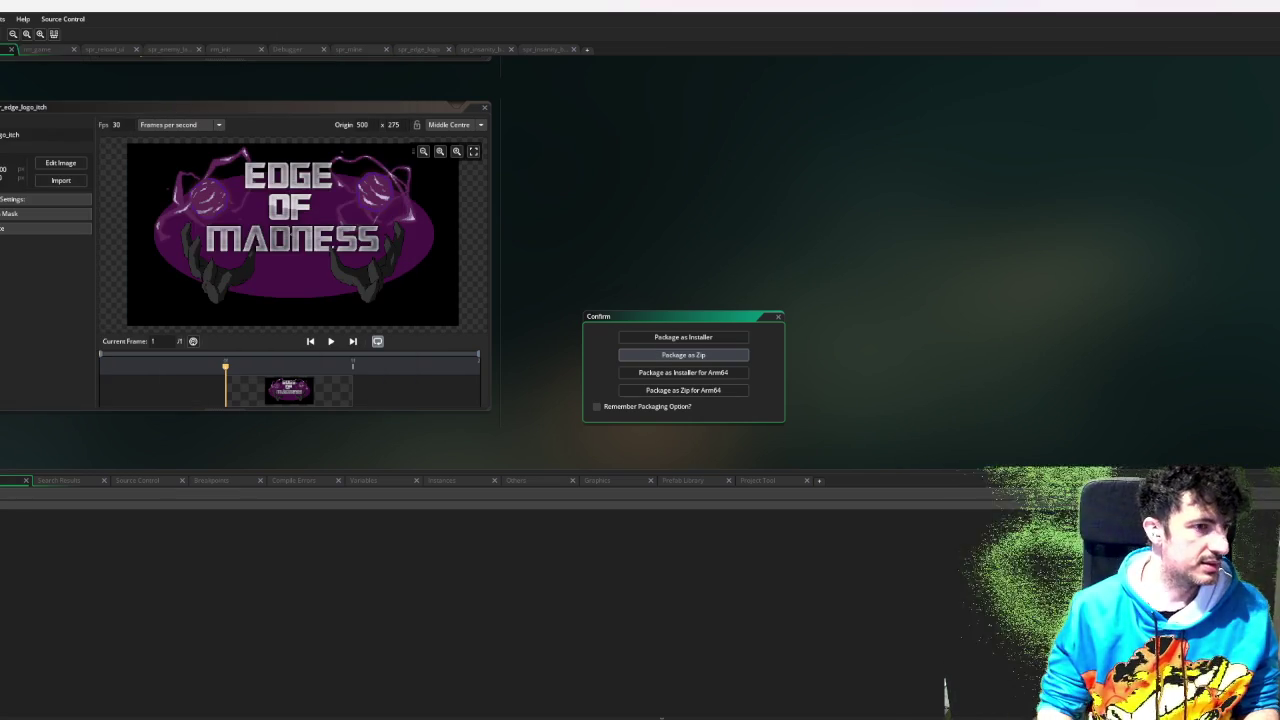
- Close the Confirm dialog and let the zipped package build complete
key("Return")
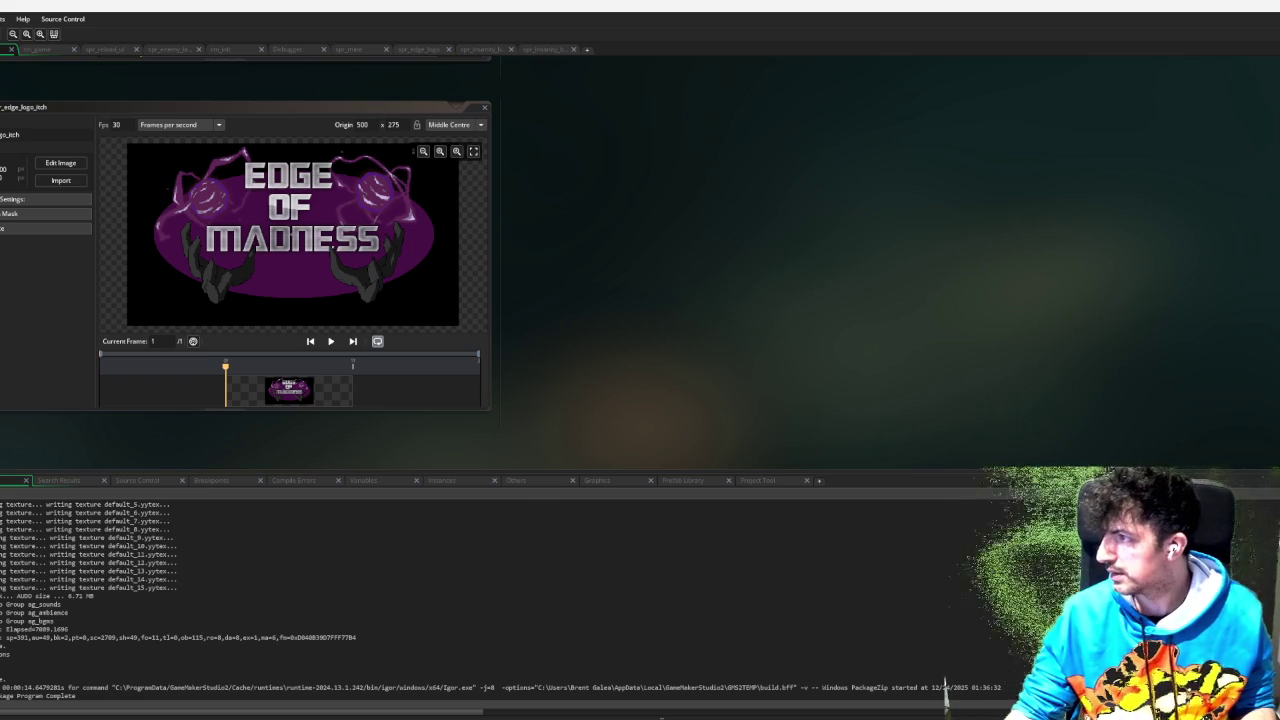
key("alt+Tab")
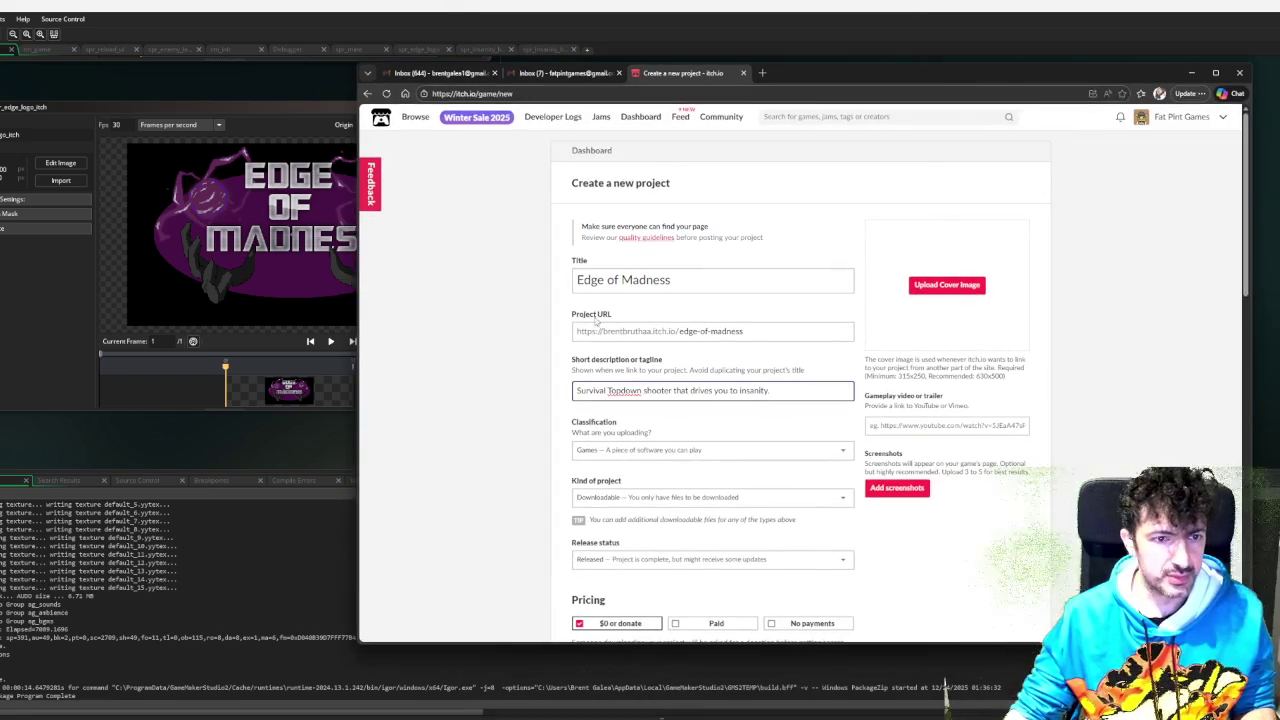
- Change 'Topdown' to 'Top-down' in the itch.io tagline
mouse_move(770, 390)
left_mouse_down()
mouse_move(264, 399)
mouse_move(660, 390)
mouse_move(610, 355)
mouse_move(465, 362)
mouse_move(463, 375)
left_mouse_up()
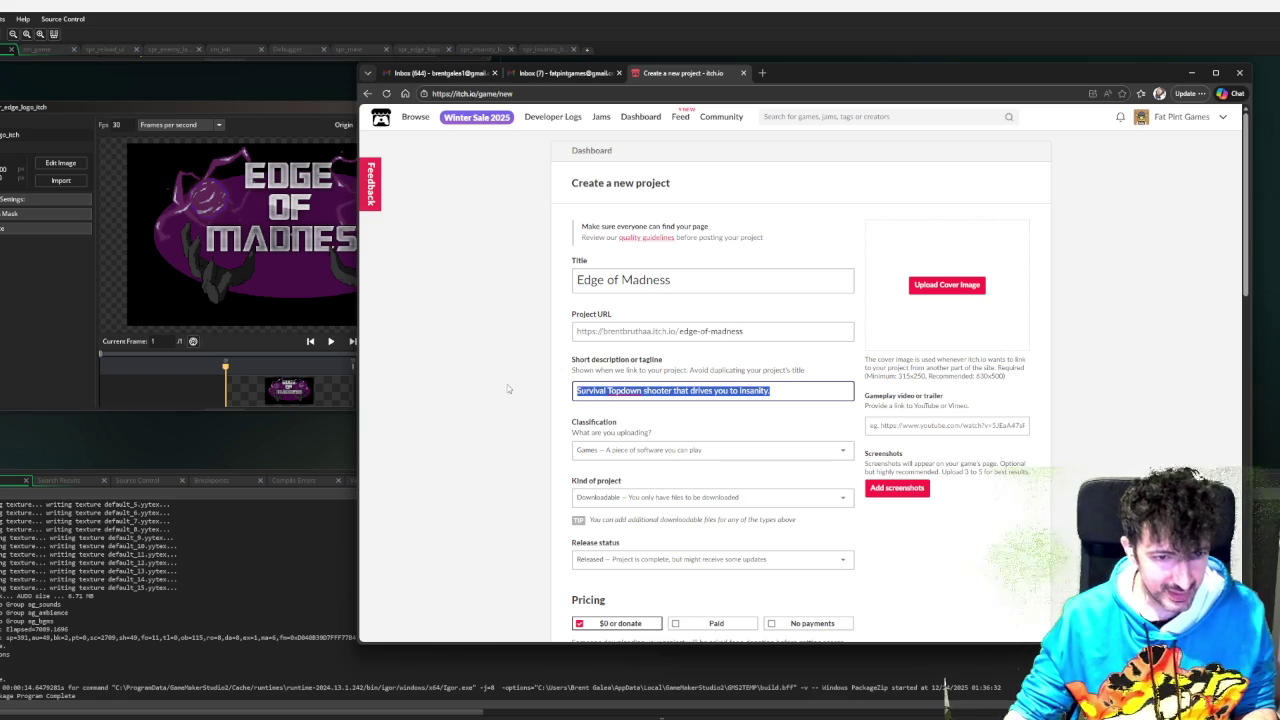
left_click_drag(793, 390, 557, 392)
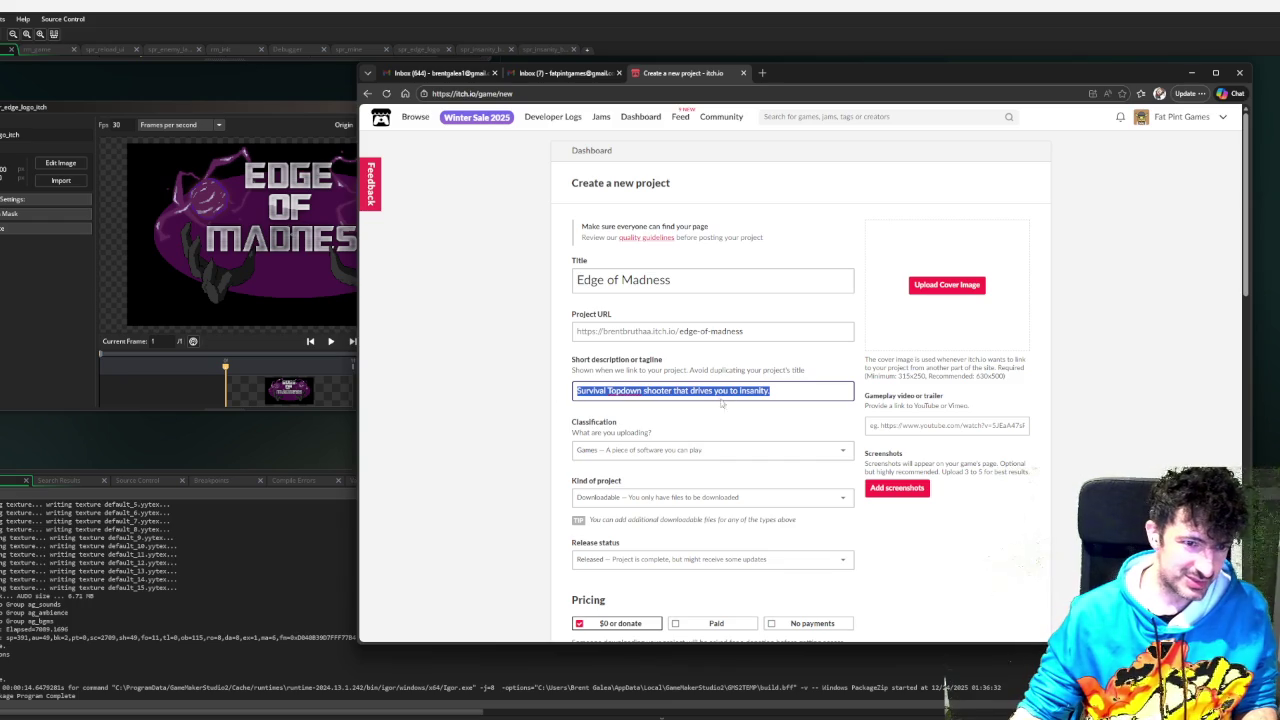
left_click(770, 390)
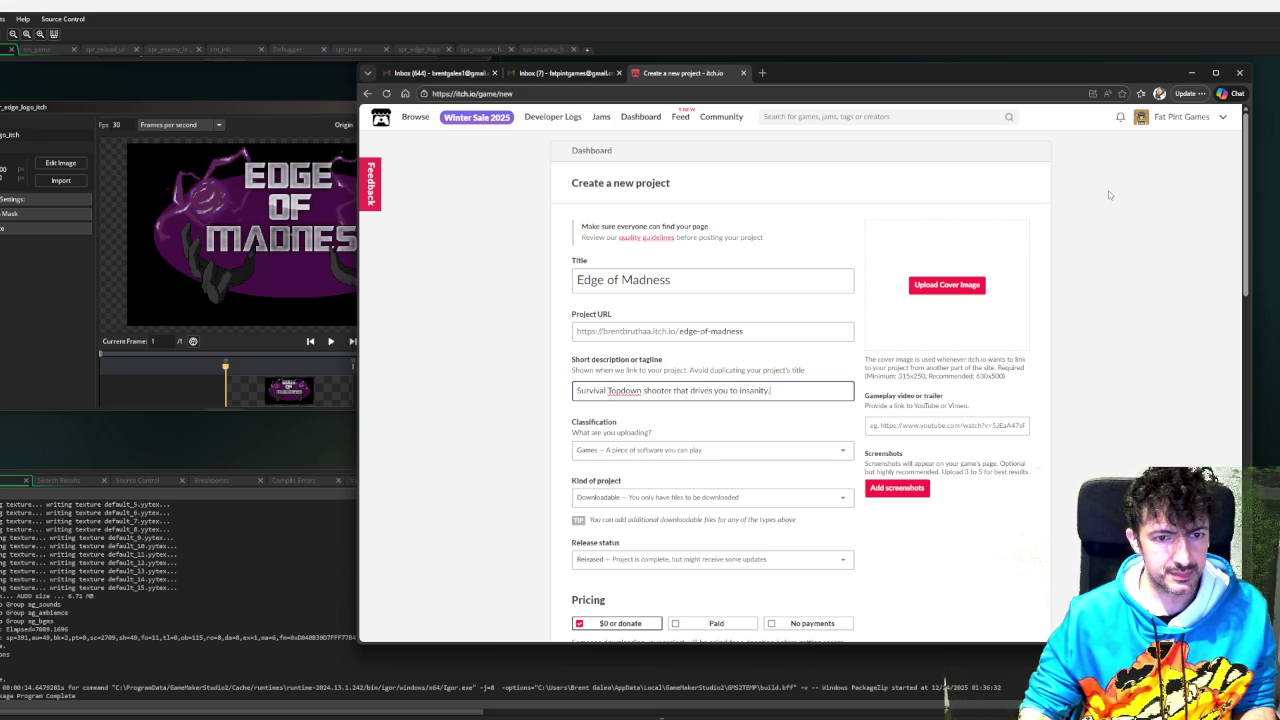
scroll(1025, 412, "down", 5)
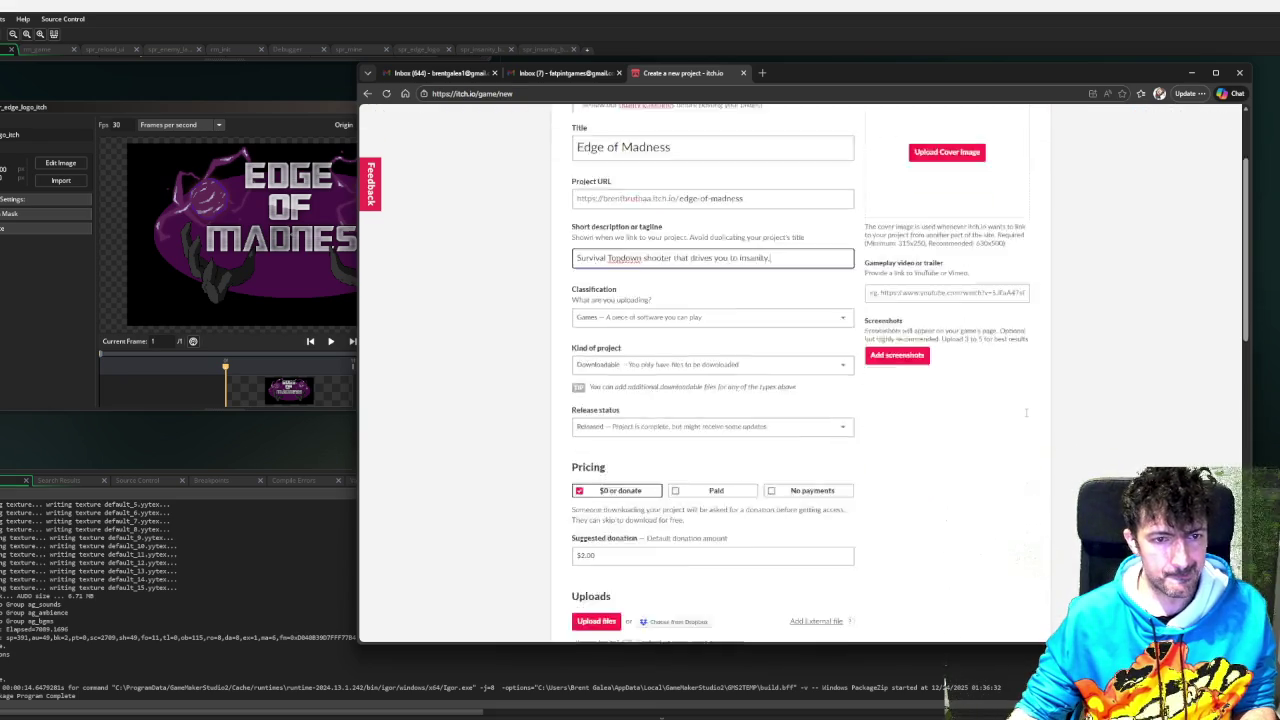
scroll(1025, 412, "up", 4)
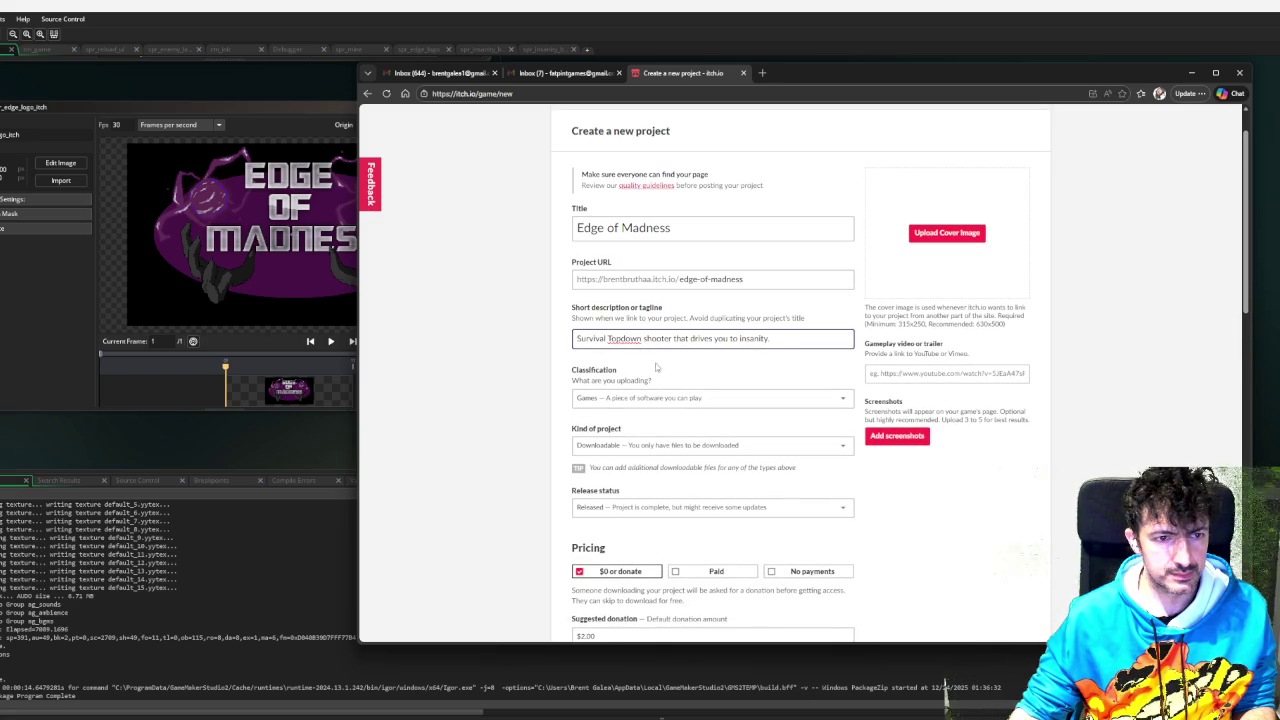
left_click(624, 338)
type("-")
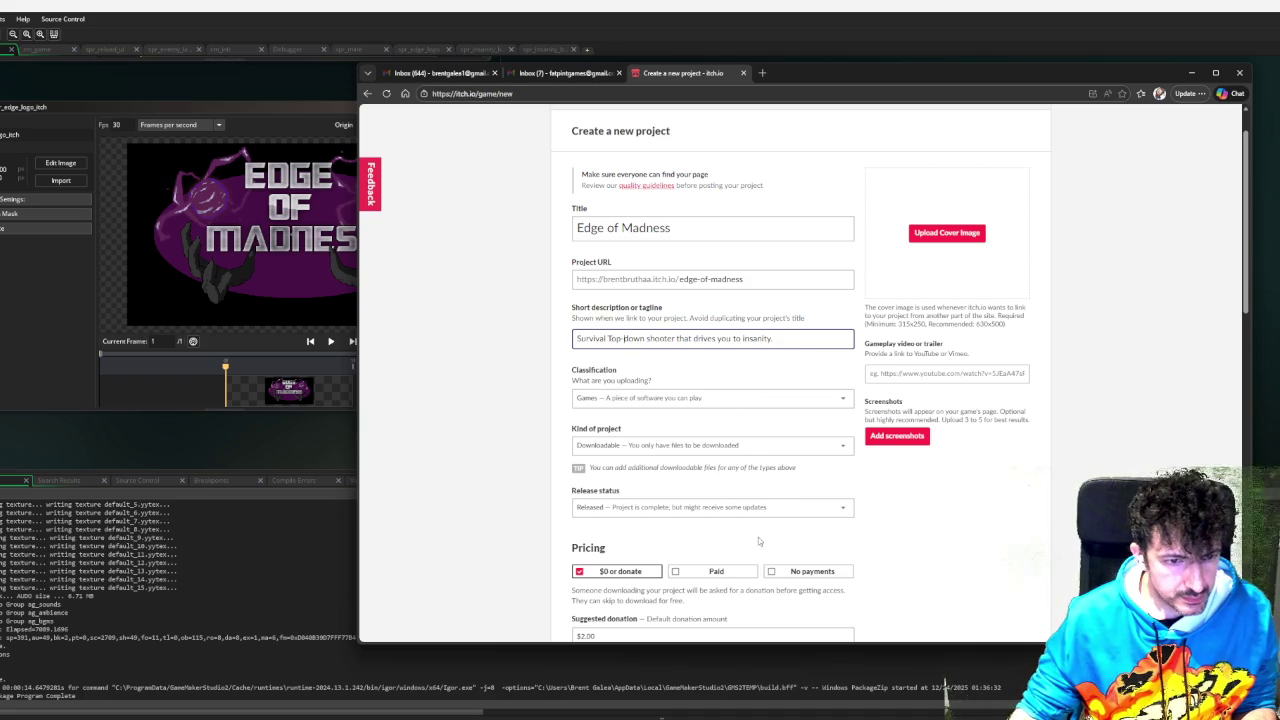
- Set the release status to In development
scroll(758, 490, "down", 1)
scroll(758, 484, "down", 1)
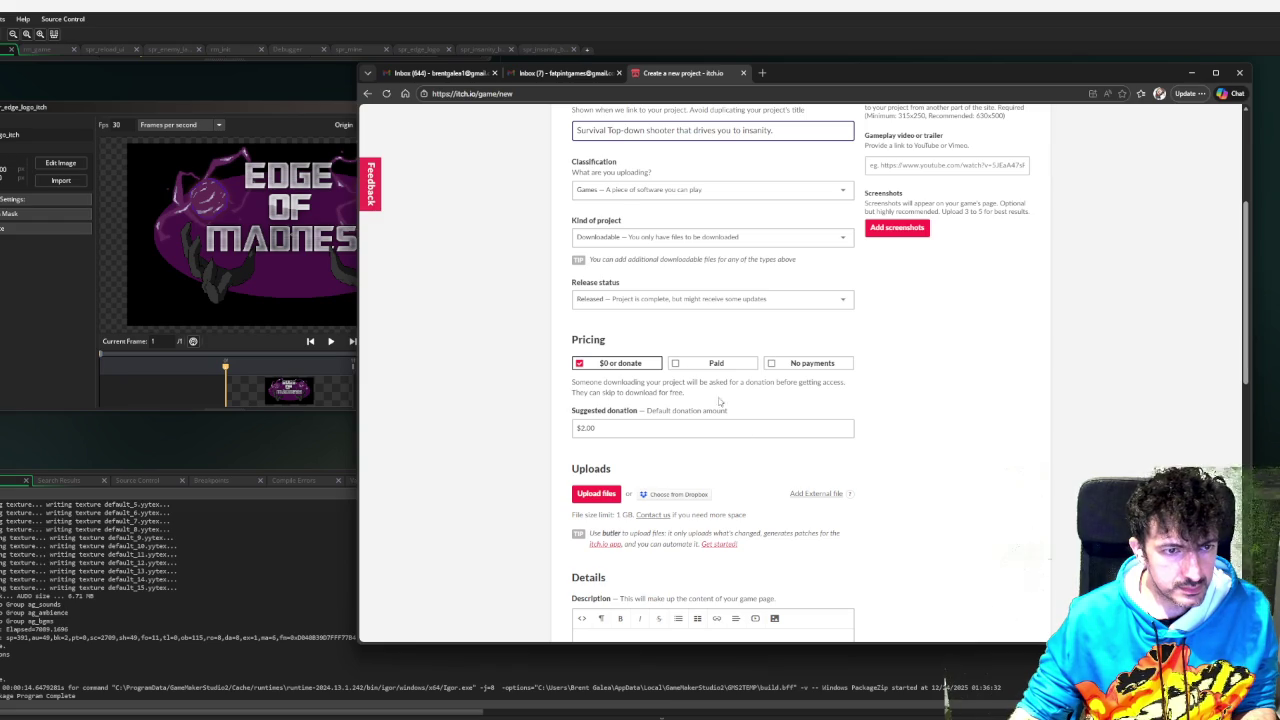
left_click(704, 303)
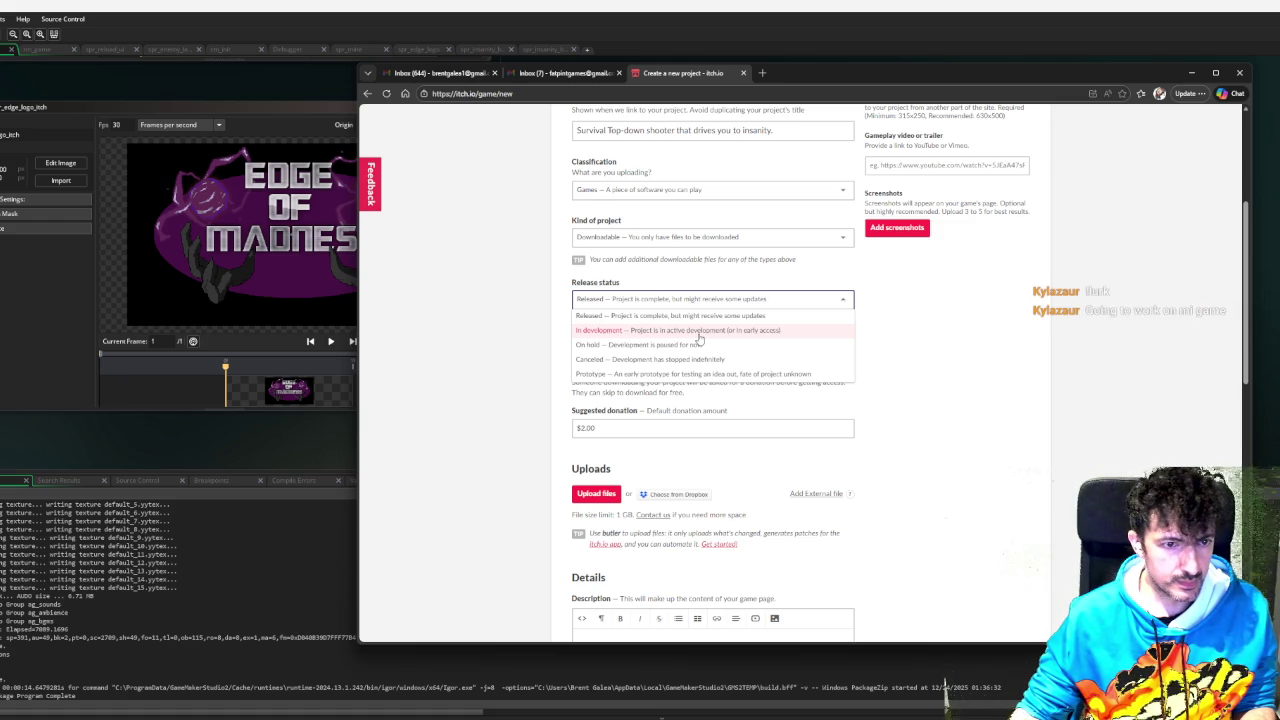
left_click(699, 331)
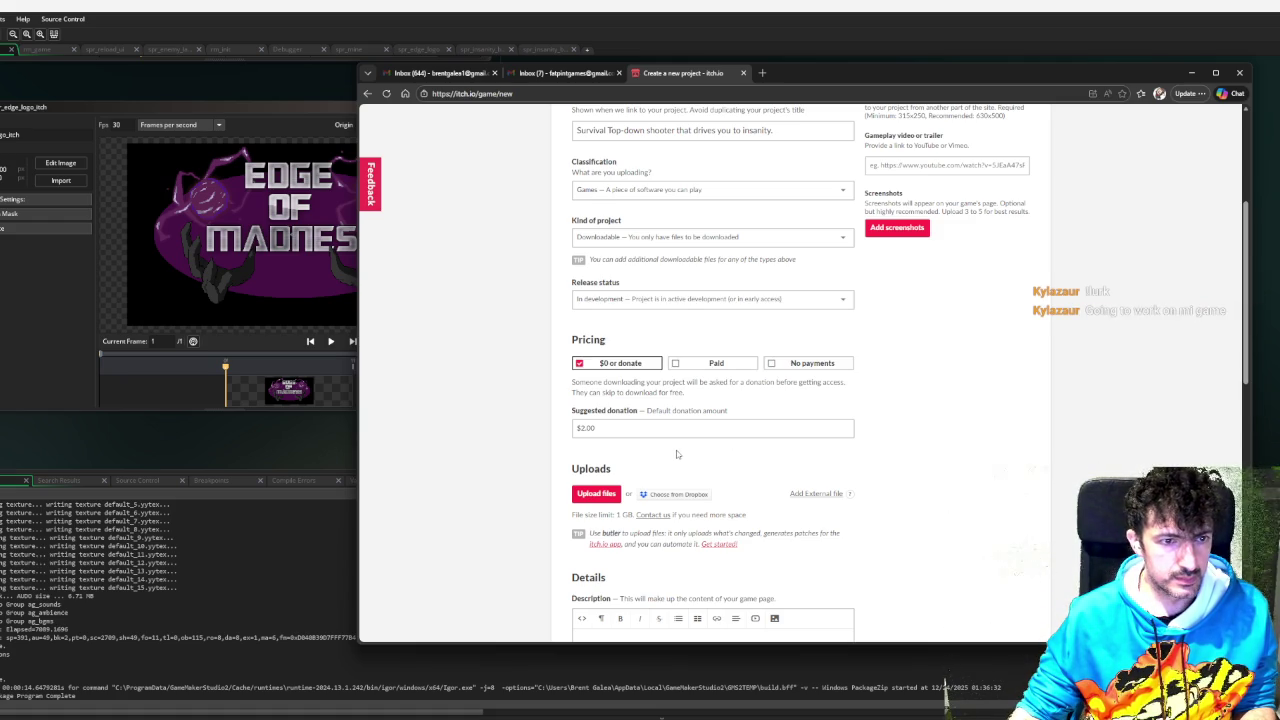
- Begin the description with 'This game is a work in progress using'
scroll(677, 454, "down", 1)
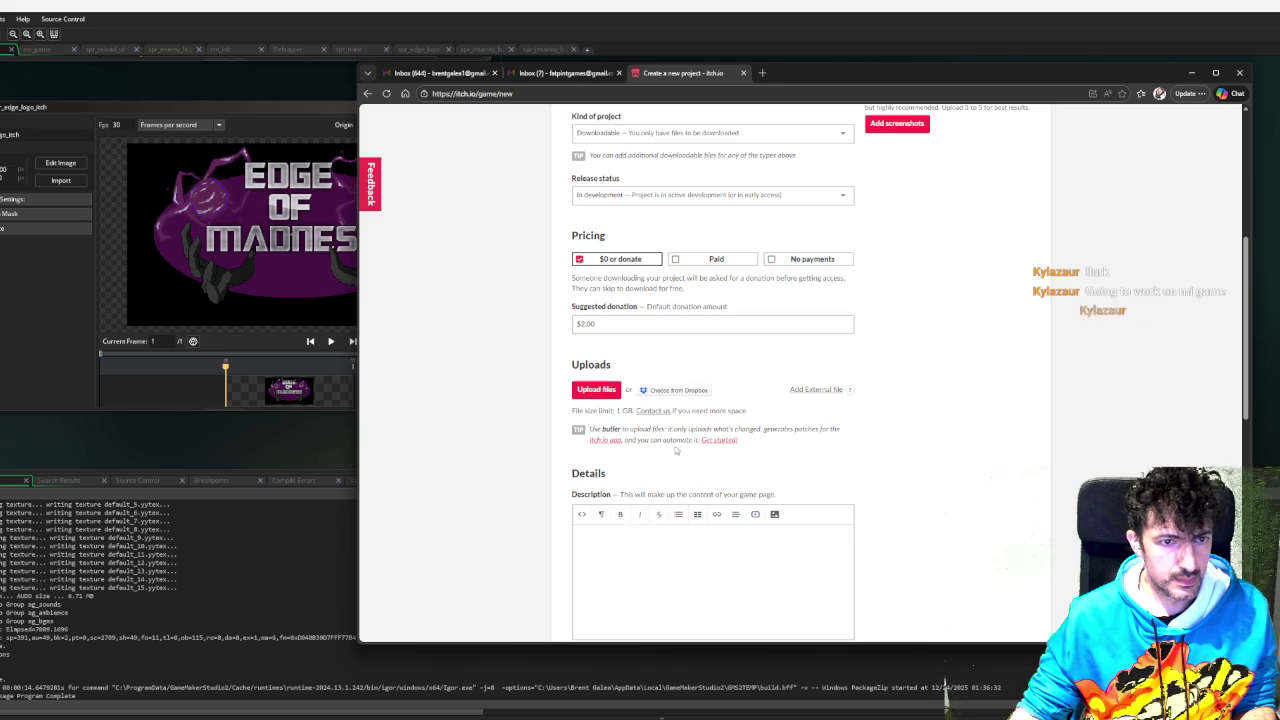
scroll(675, 450, "down", 1)
scroll(675, 447, "down", 1)
left_click(674, 445)
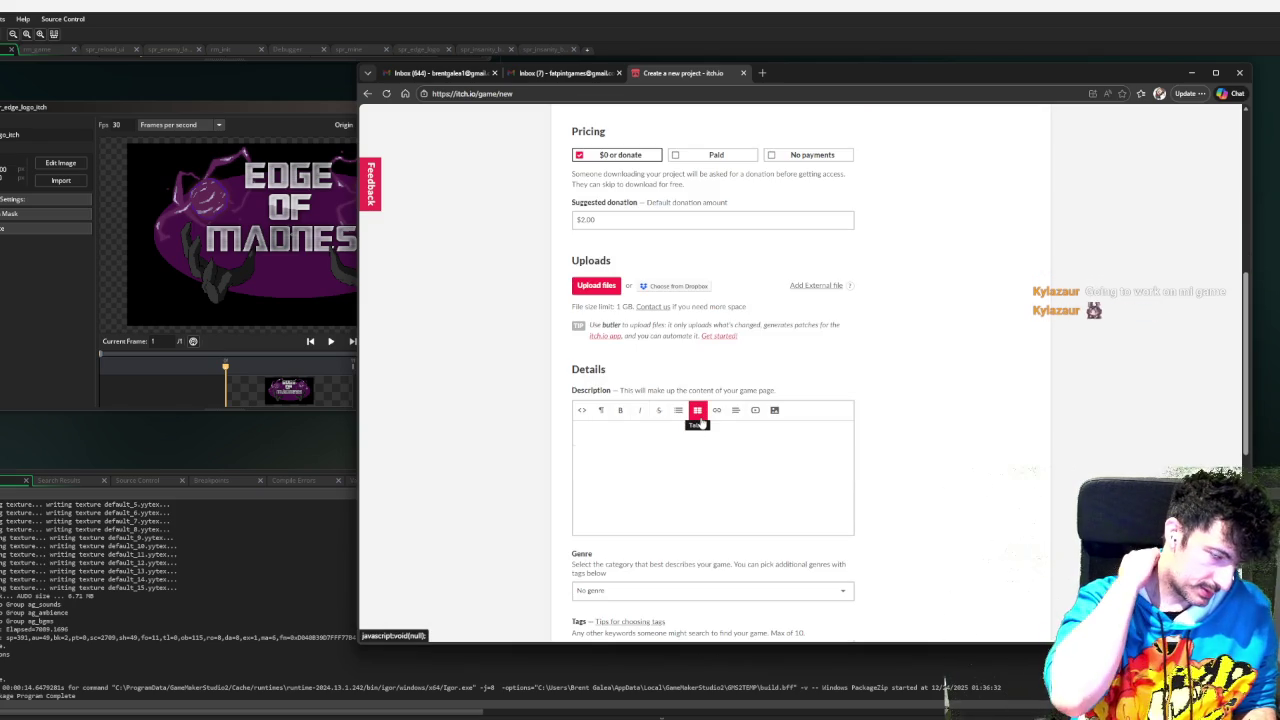
type("Thisproject is in ")
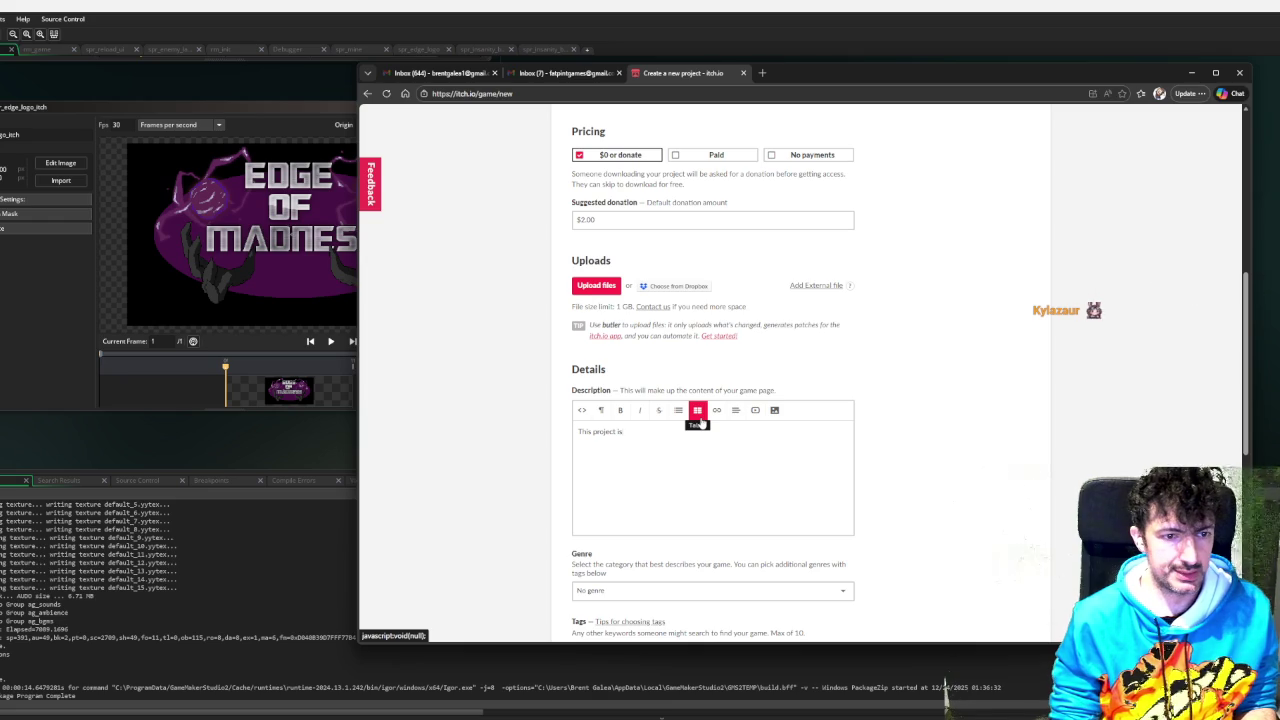
type("developm")
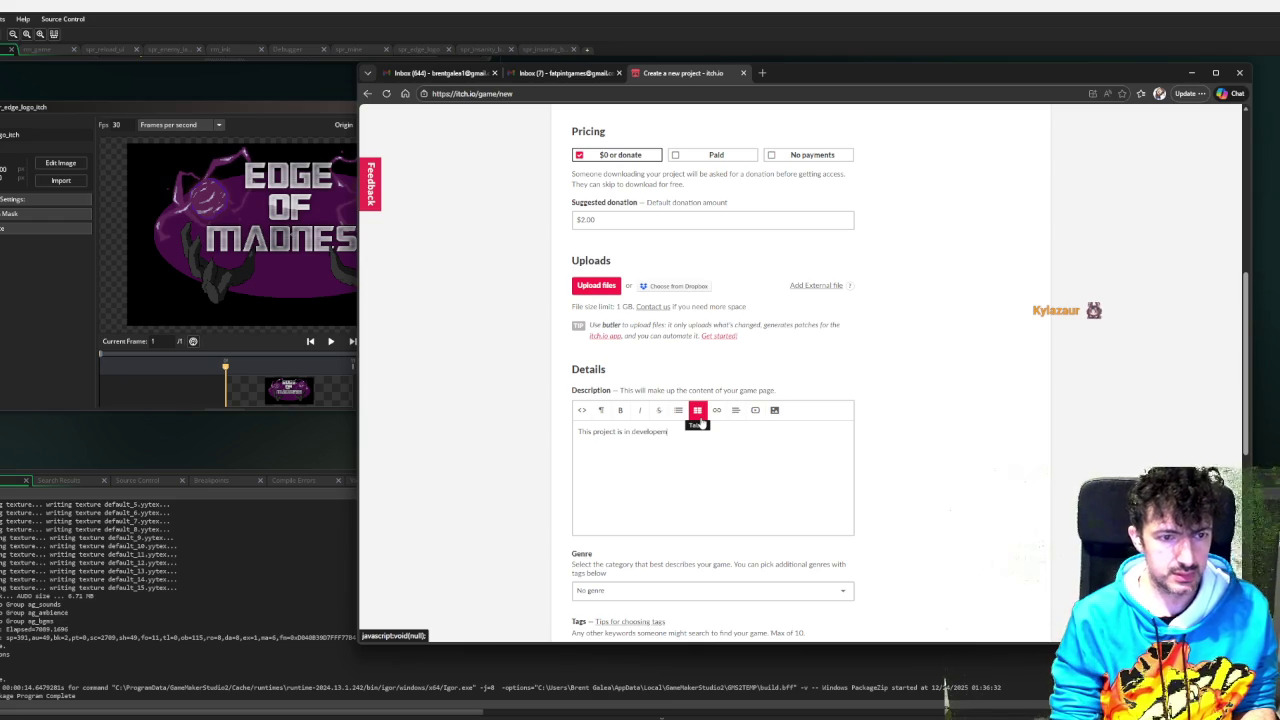
type("ent")
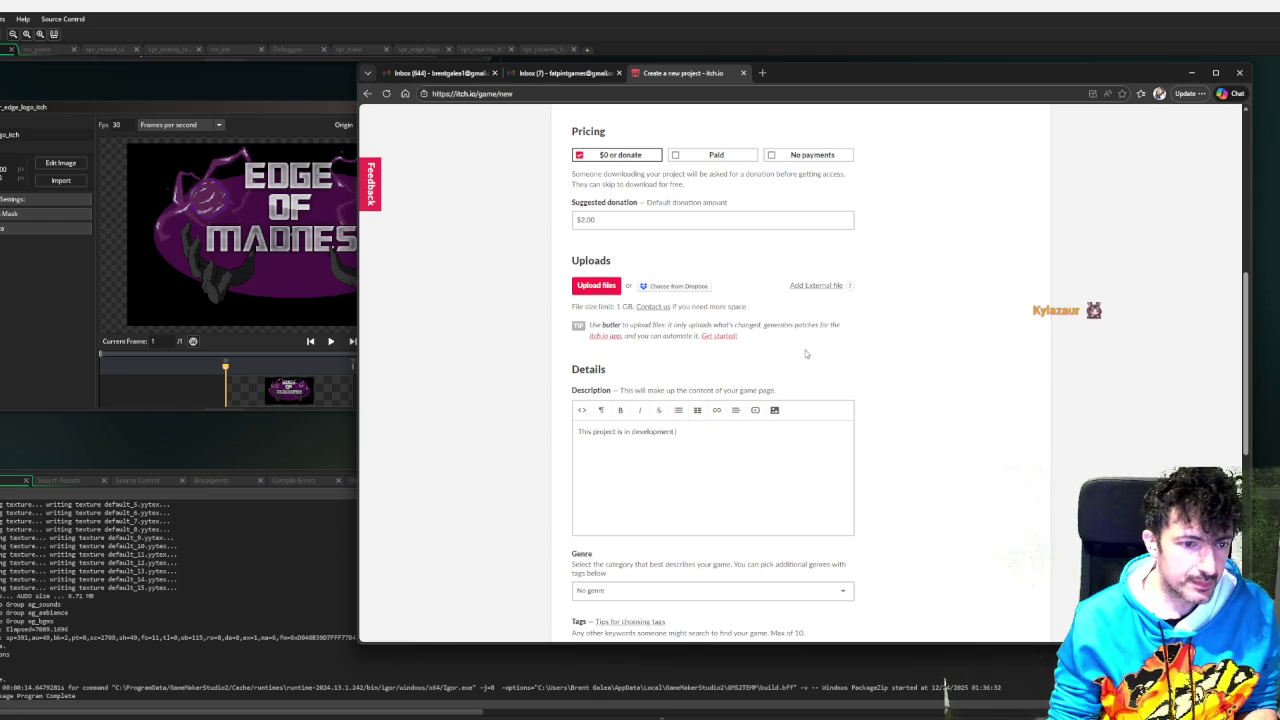
left_click_drag(705, 430, 378, 410)
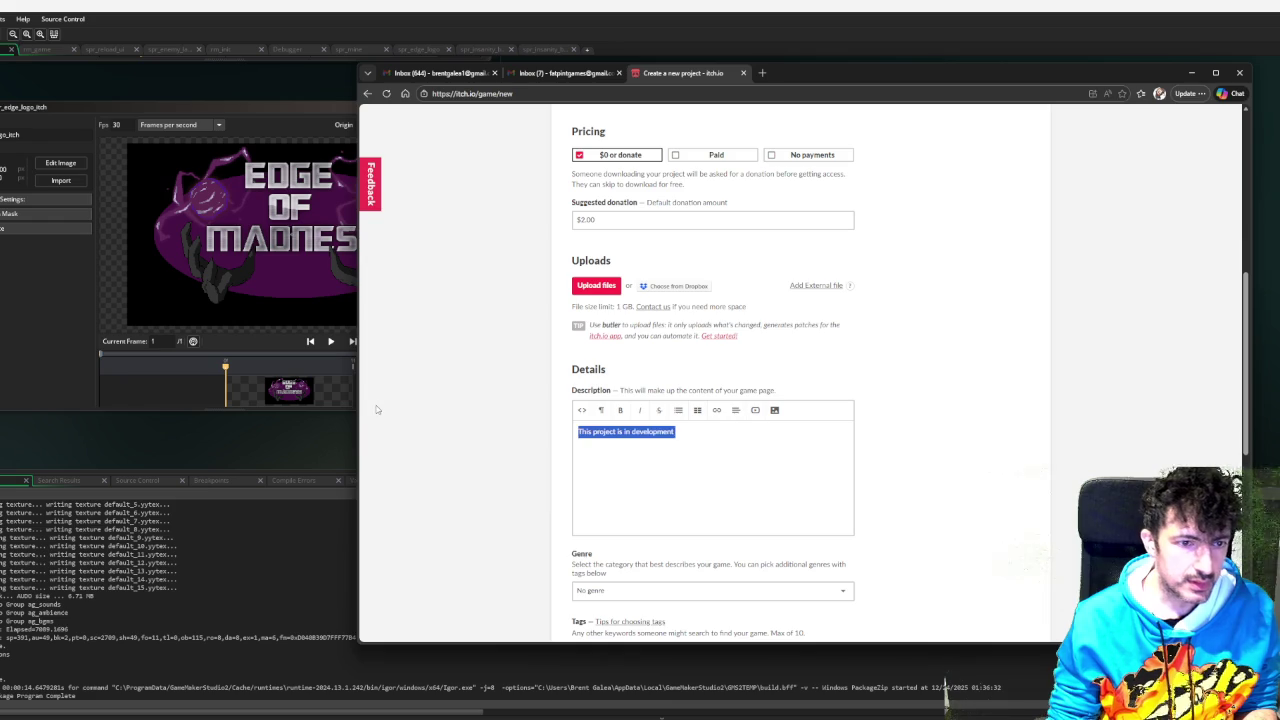
key("BackSpace")
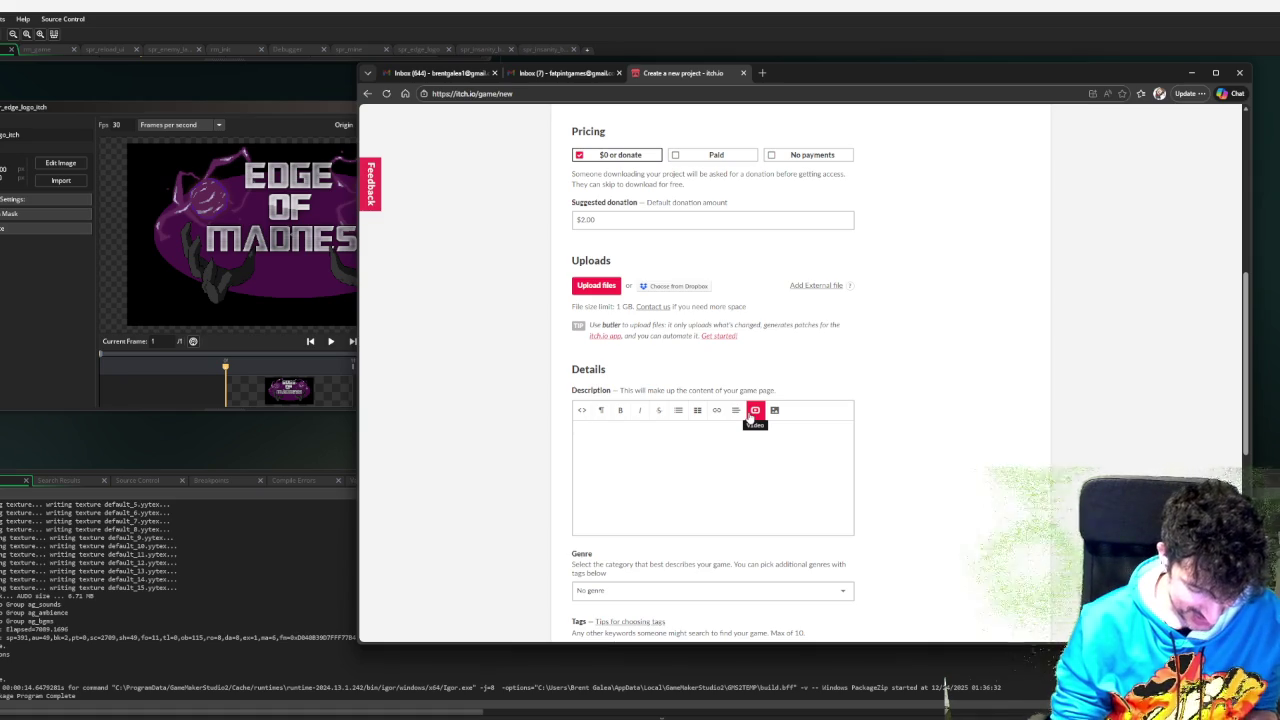
type("This")
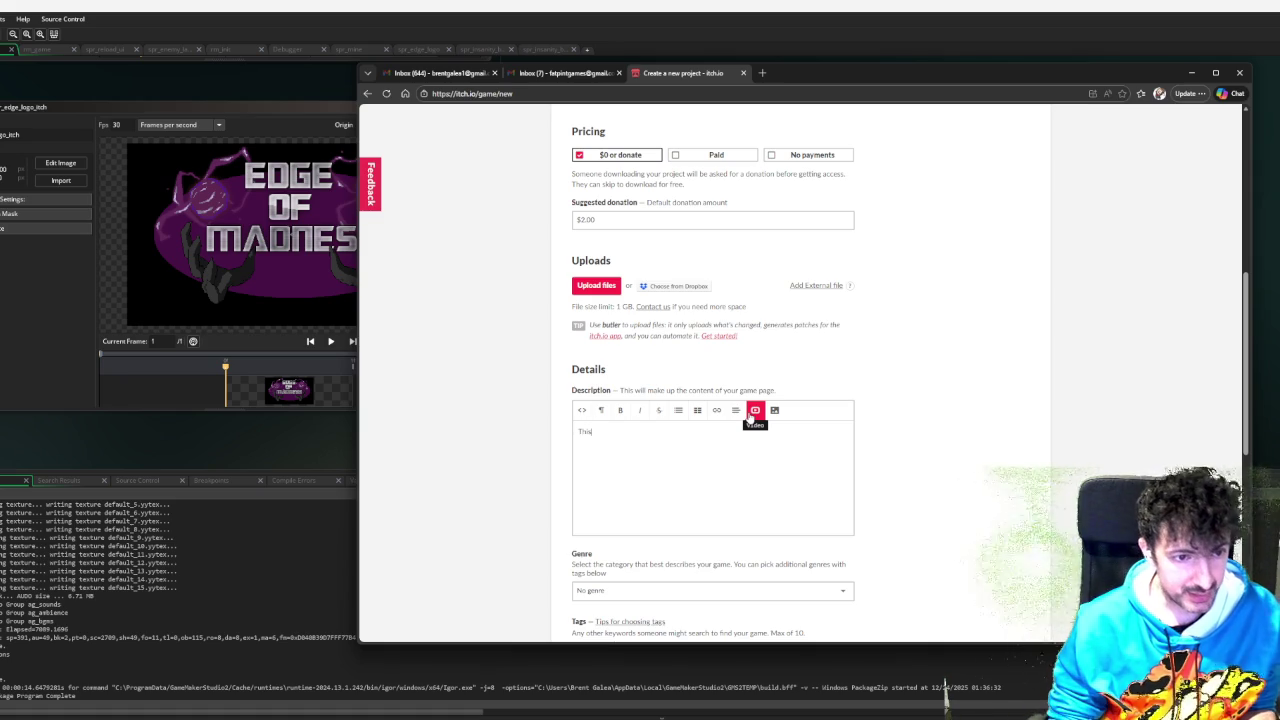
type(" game ")
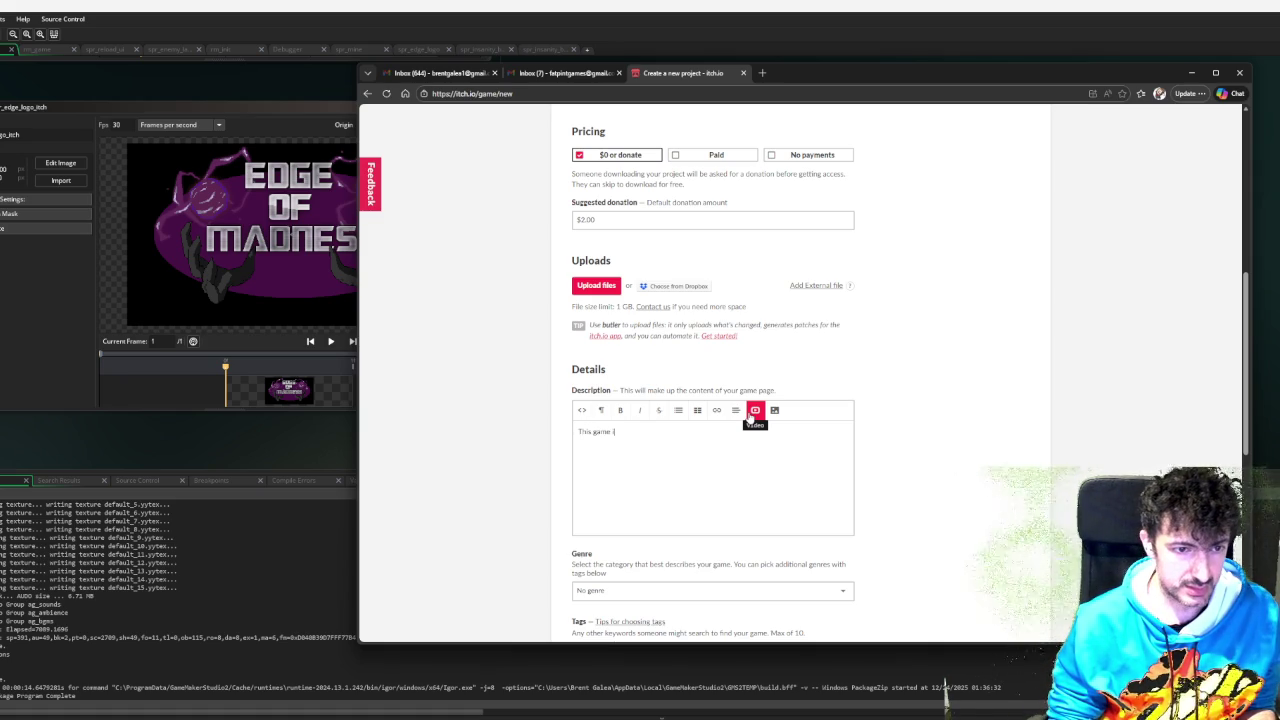
type("is a wor")
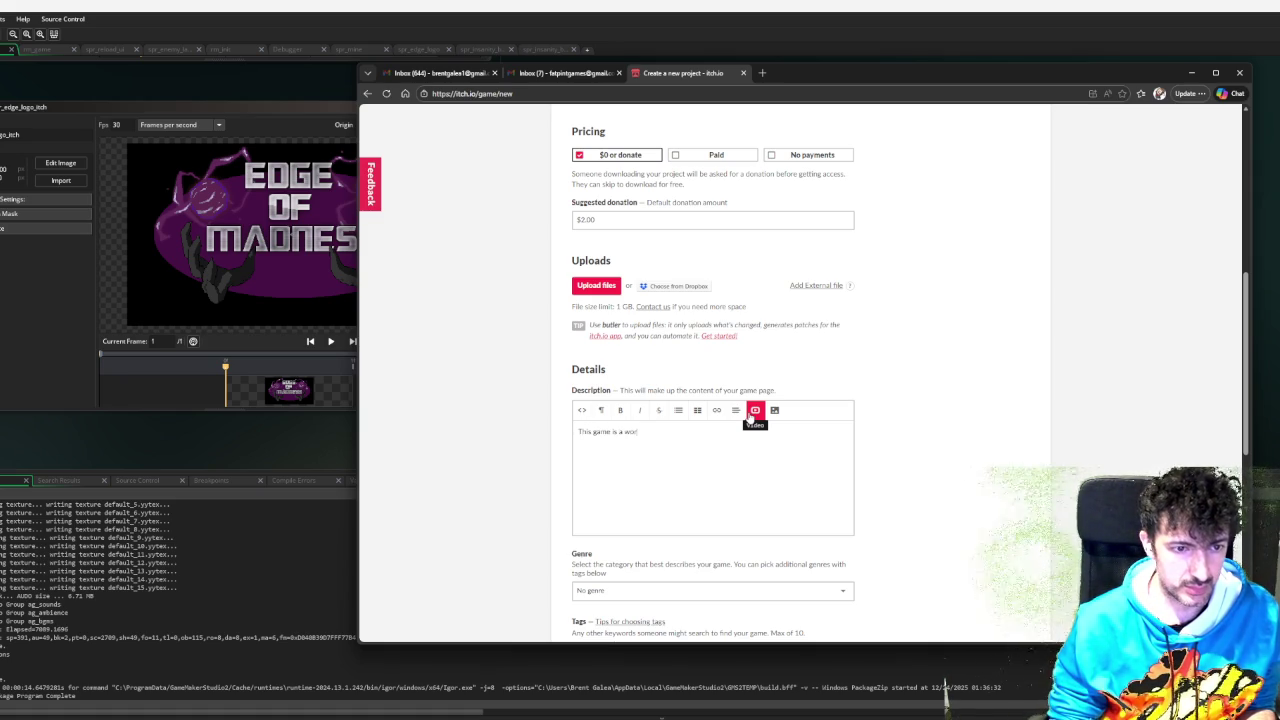
type("k in progress")
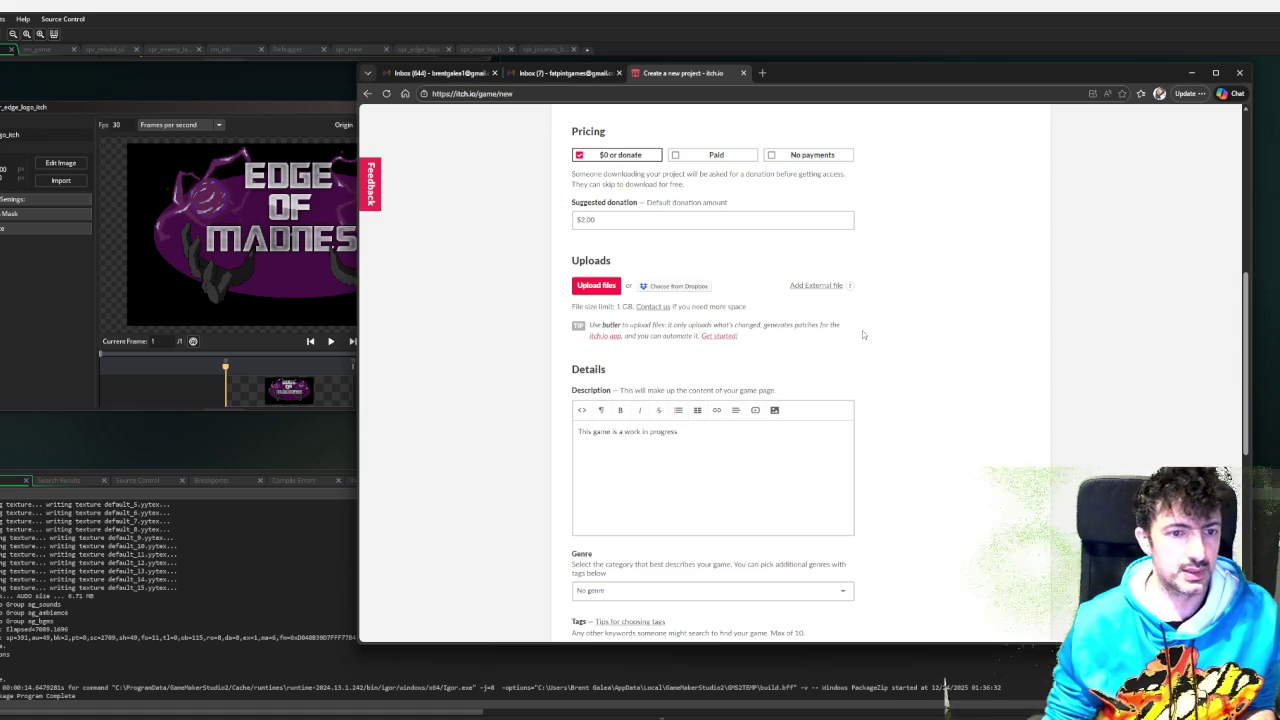
type(" using")
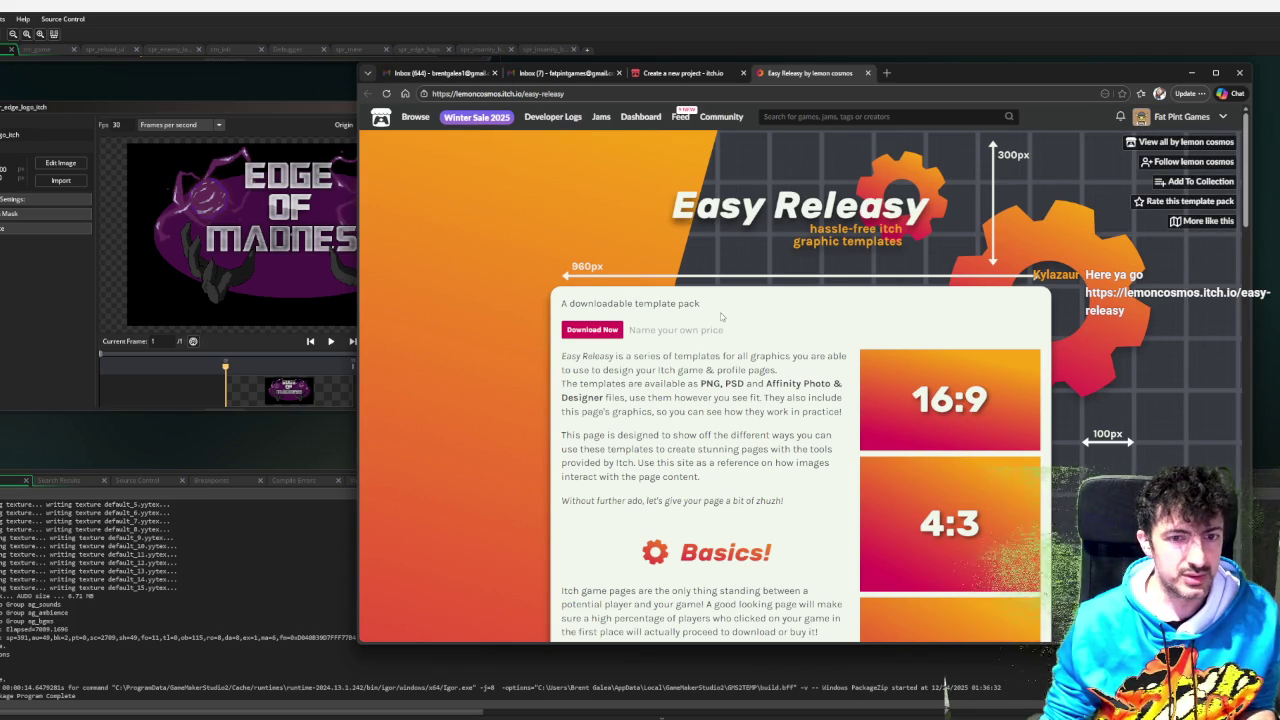
- Look over the itch.io draft page, then start an Edge of Madness debug run with F6
scroll(733, 363, "down", 1)
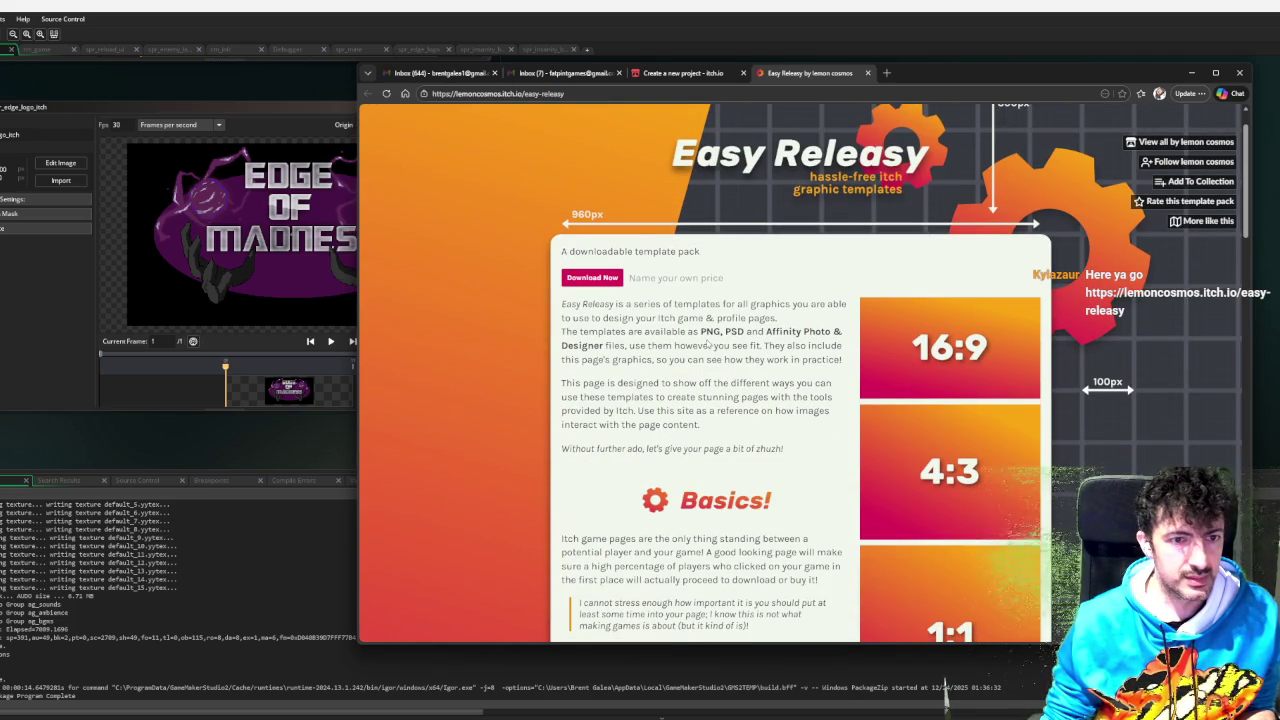
scroll(812, 283, "down", 1)
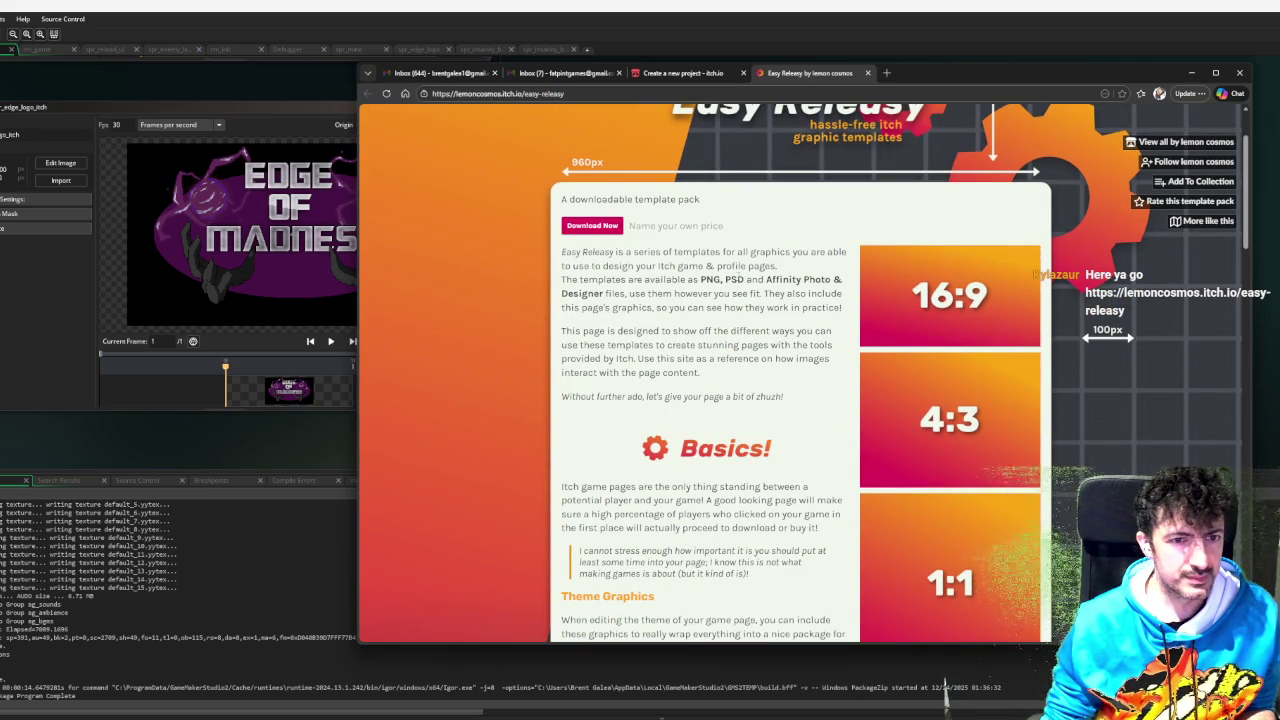
scroll(811, 285, "down", 5)
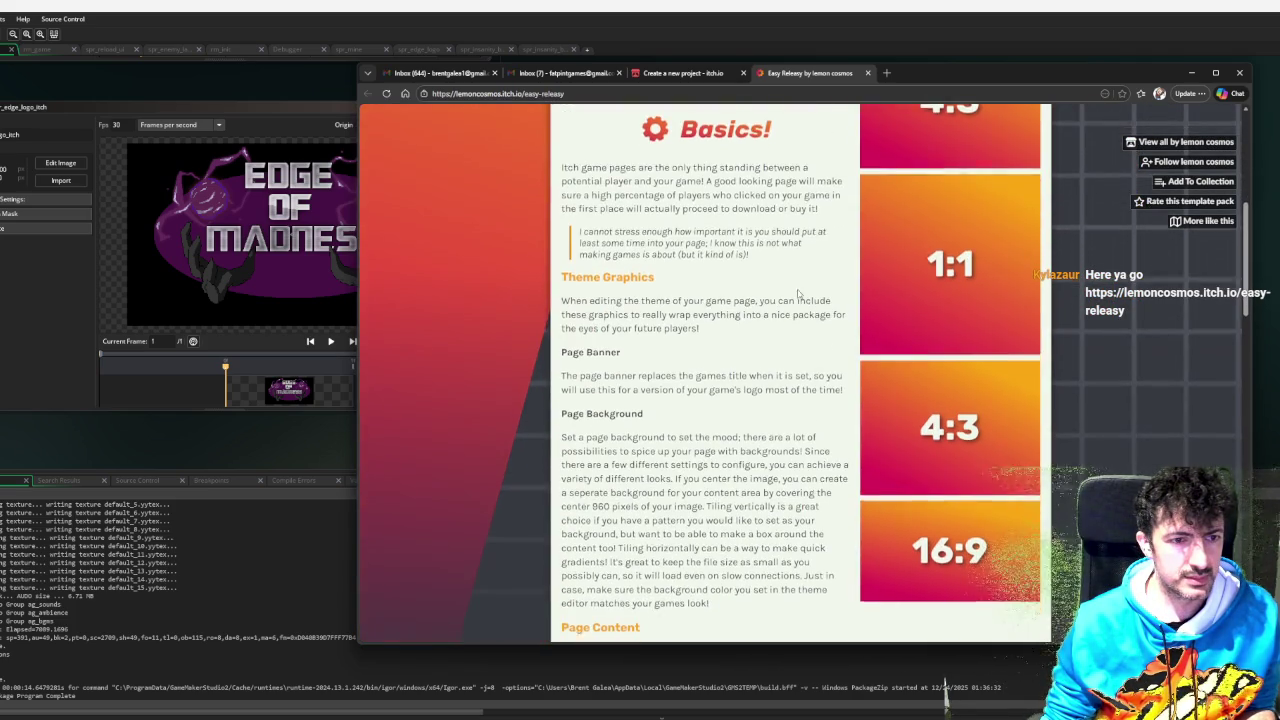
scroll(797, 290, "down", 7)
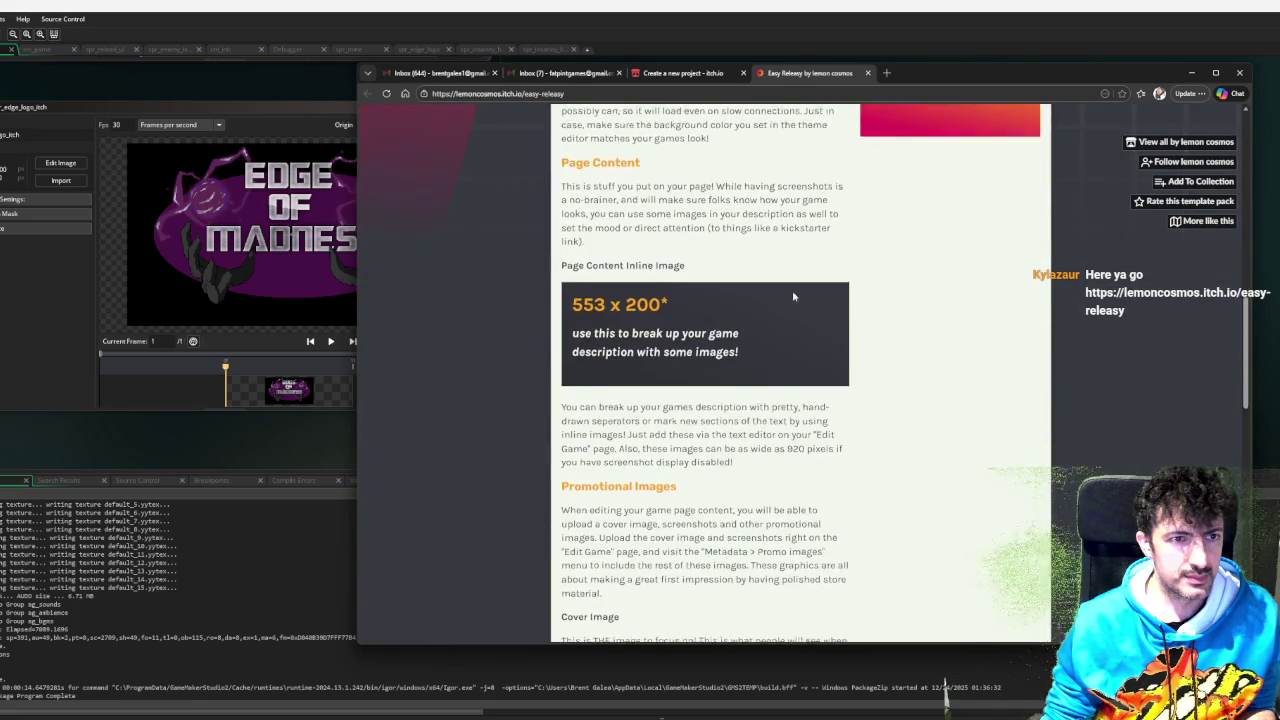
scroll(792, 292, "down", 12)
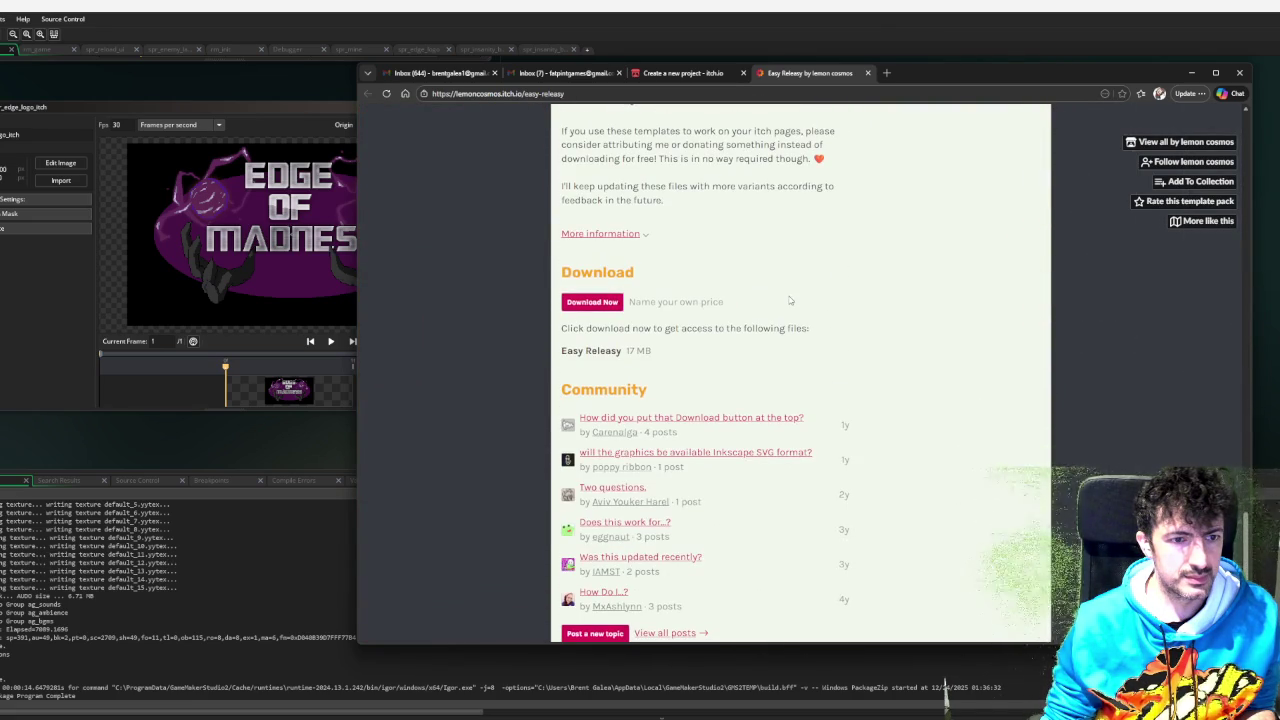
scroll(789, 300, "up", 3)
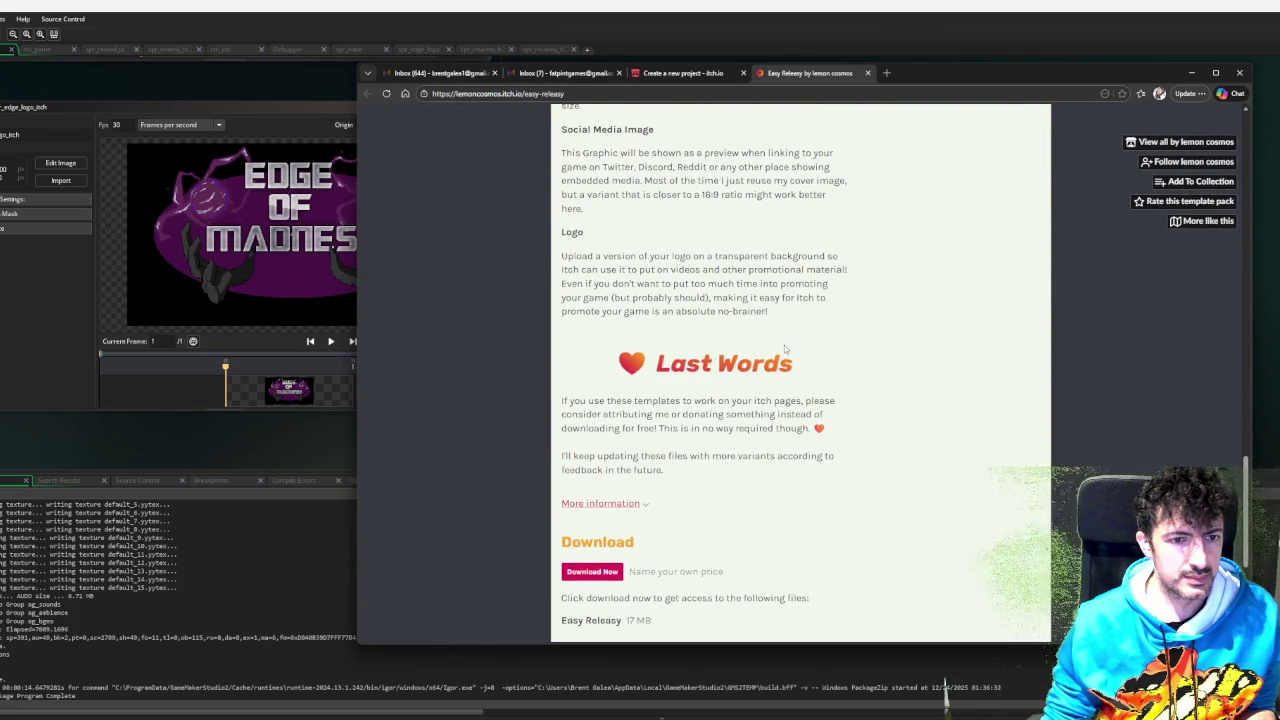
scroll(790, 348, "up", 15)
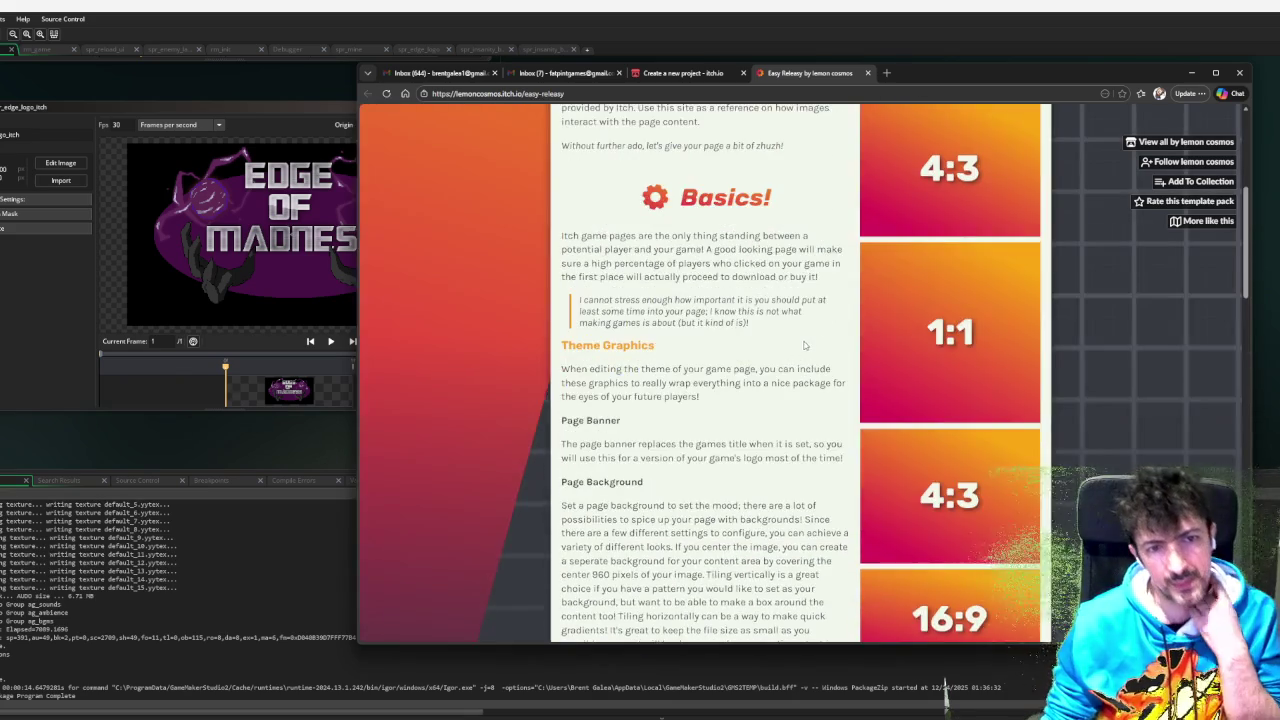
scroll(804, 345, "up", 3)
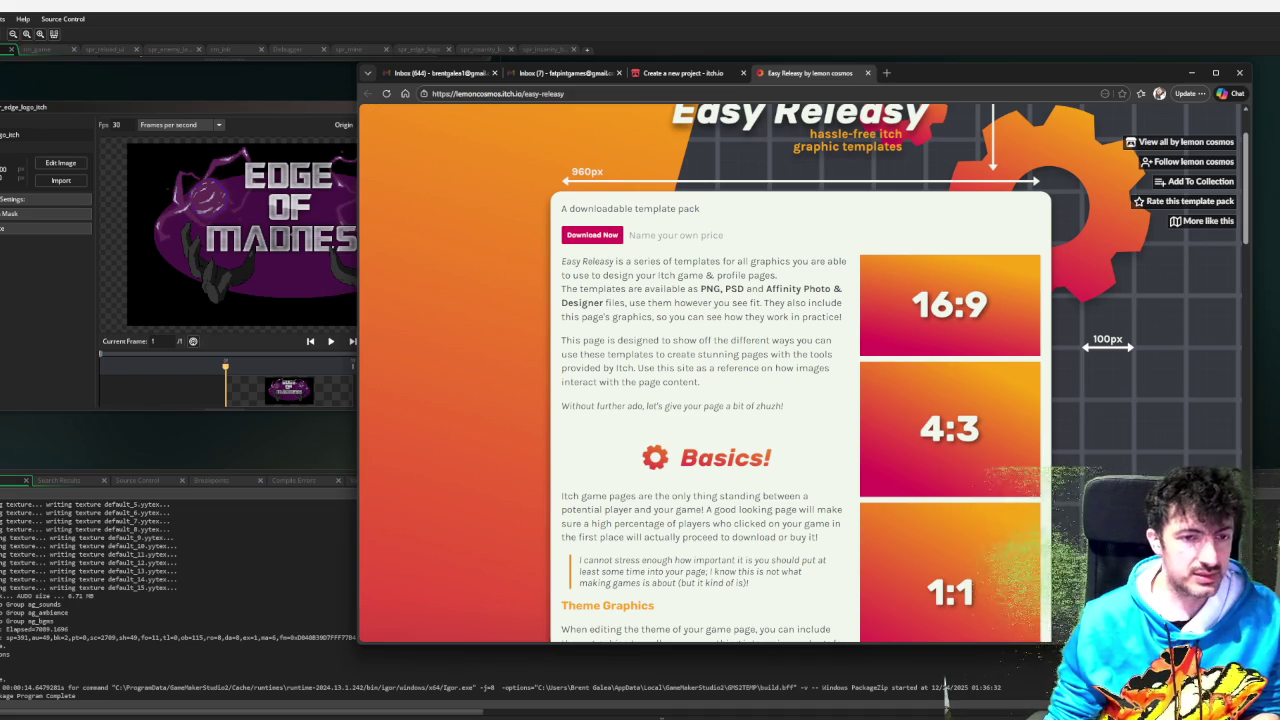
key("F6")
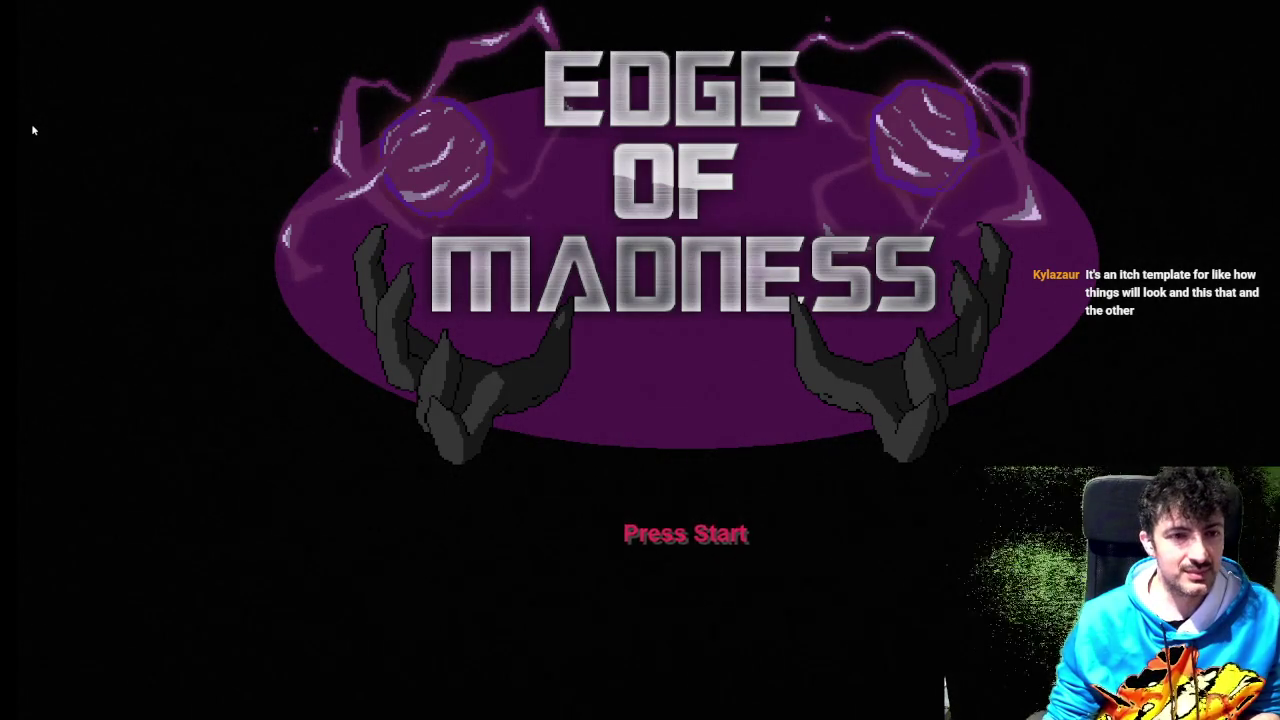
- Get past Press Start to the main menu, leave fullscreen and enlarge the game window
key("Return")
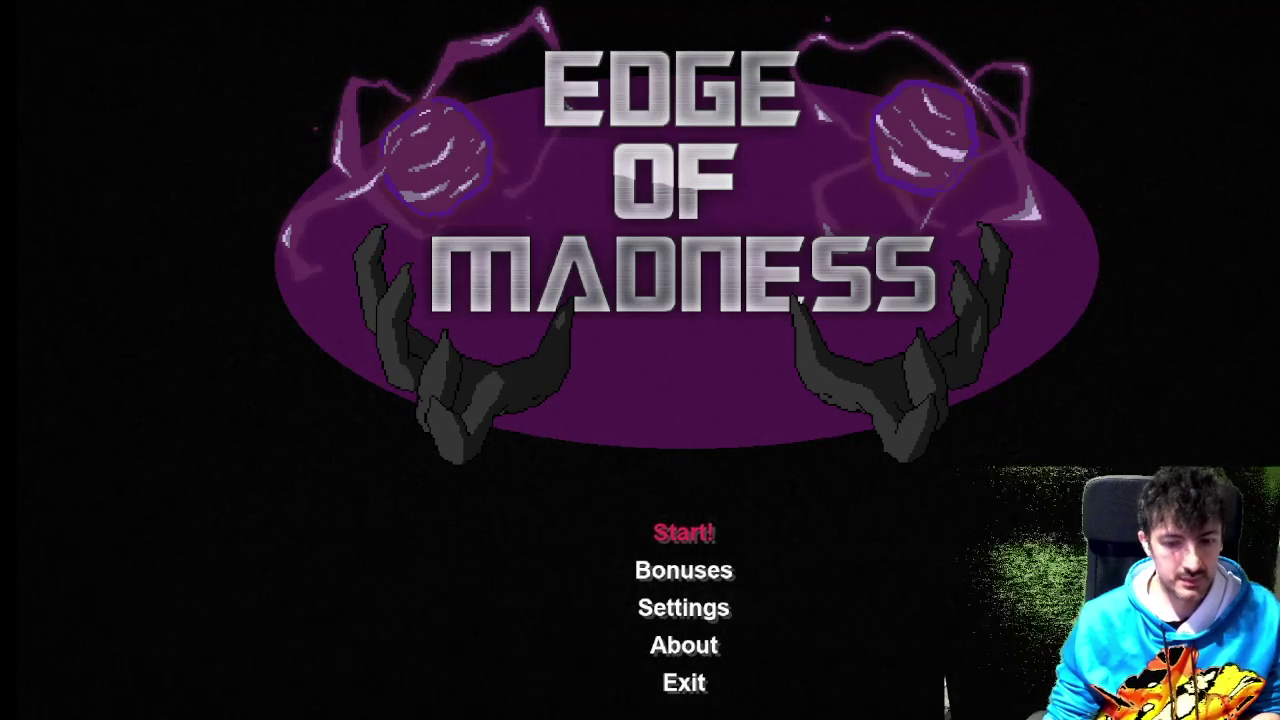
key("F11")
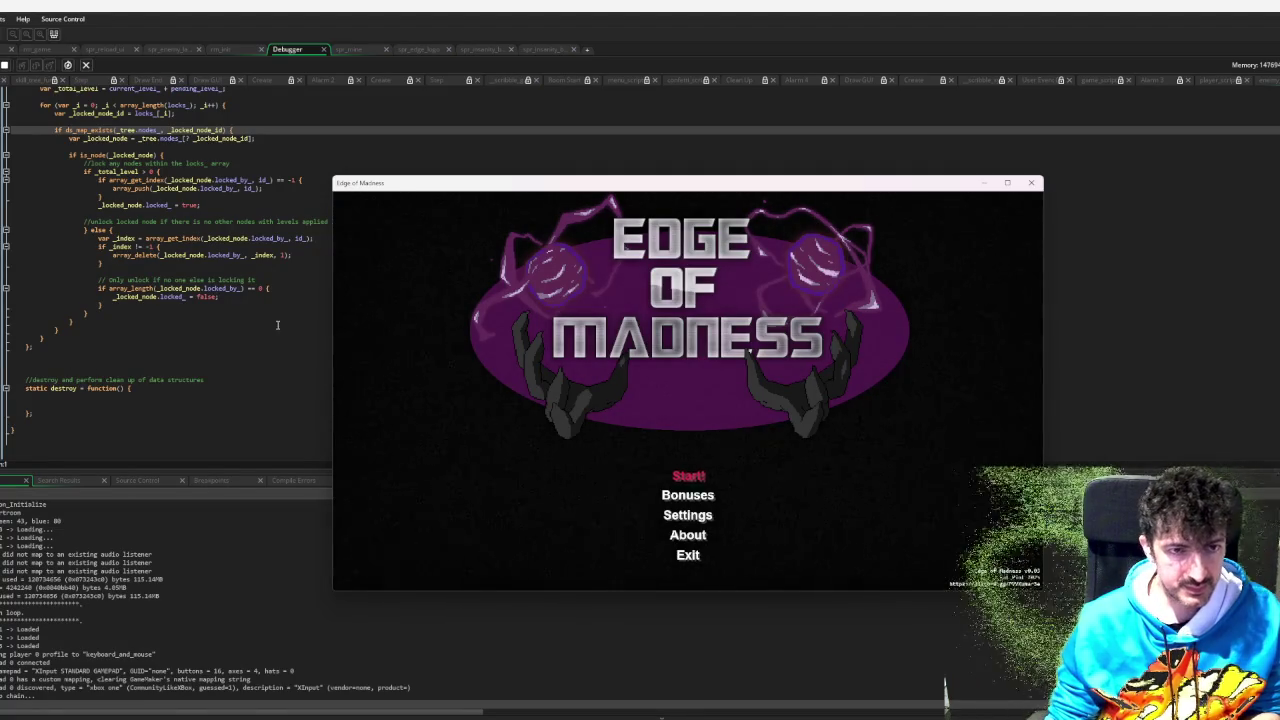
left_click_drag(335, 178, 53, 29)
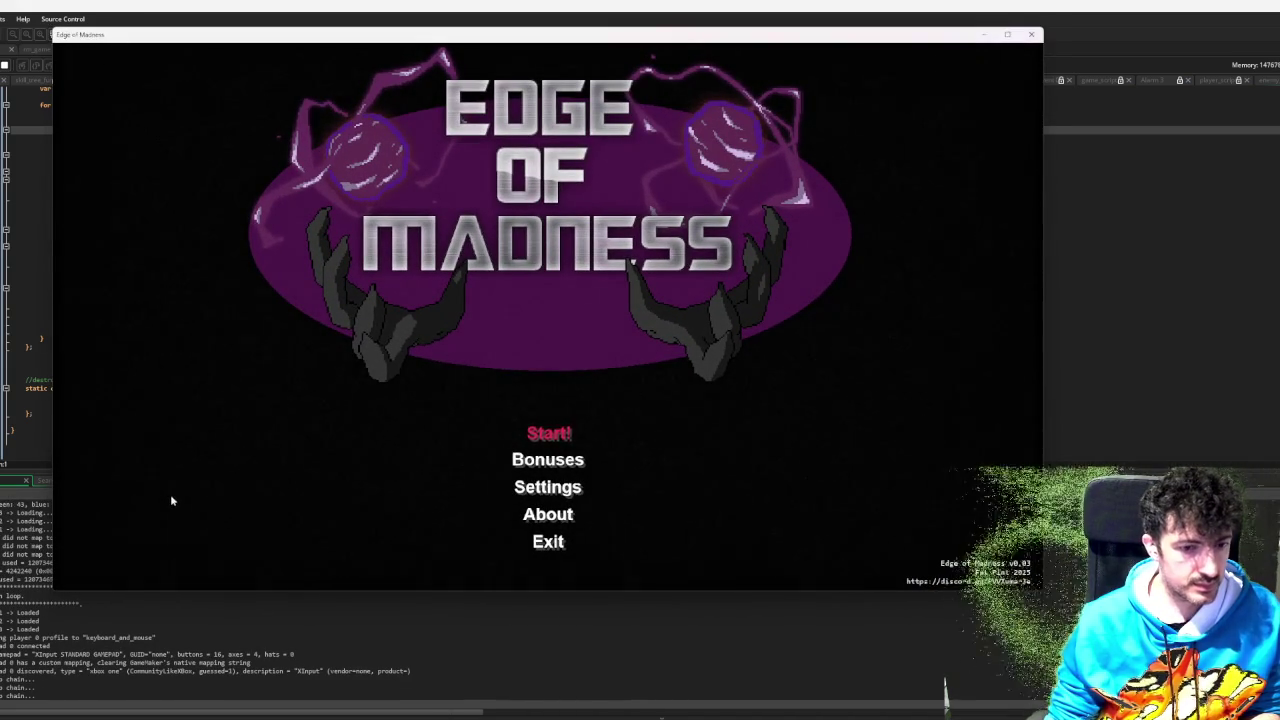
left_click_drag(53, 591, 2, 692)
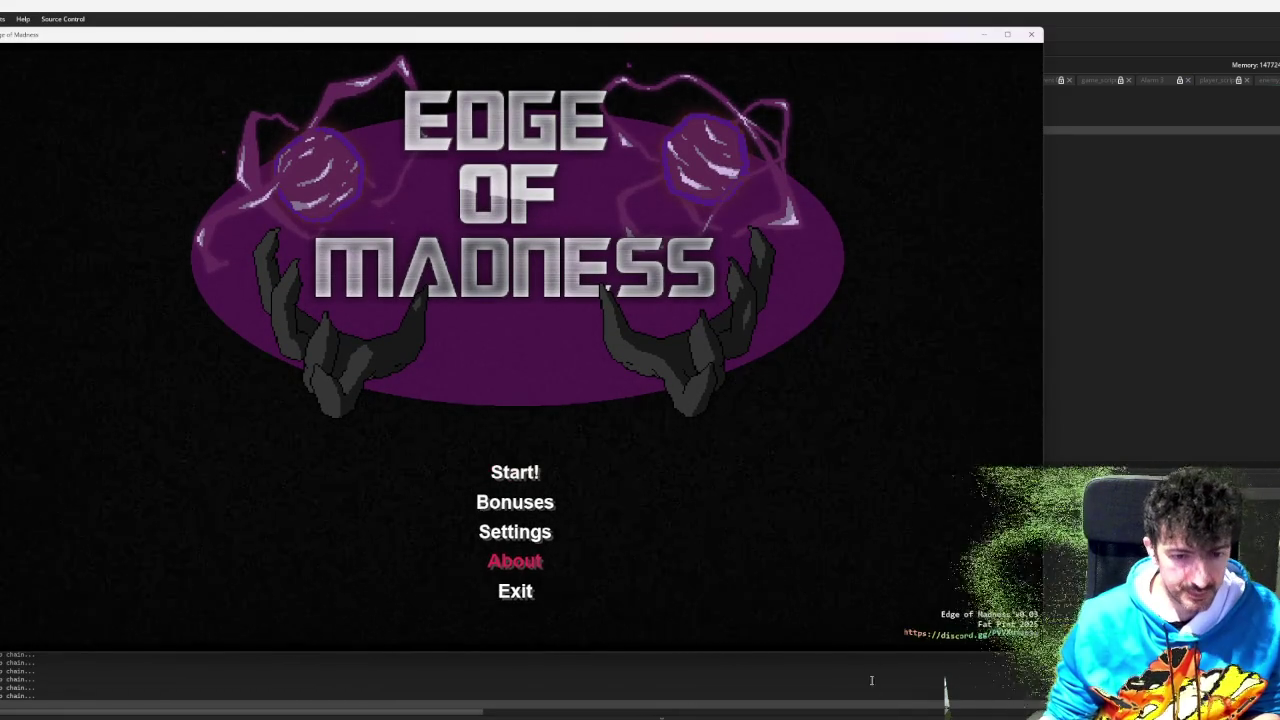
- Launch Snipping Tool from Windows search with 'snipp'
key("super")
key("super")
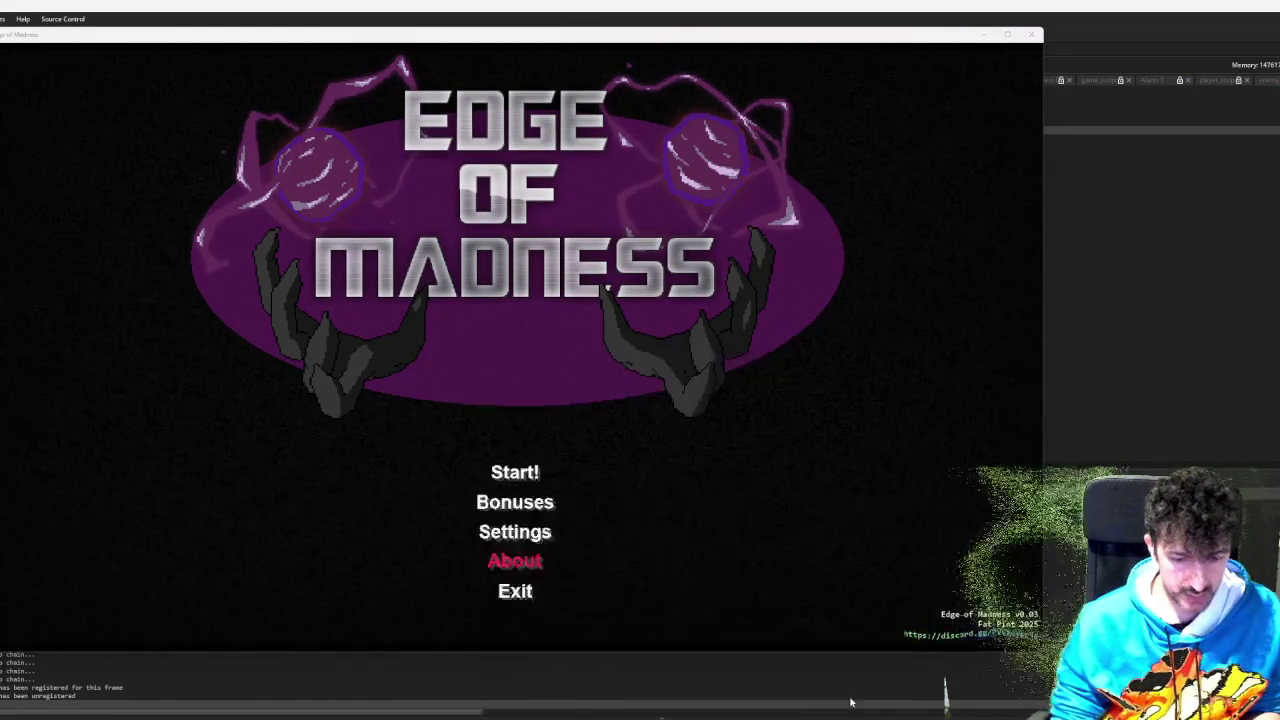
key("super")
type("snipp")
key("Return")
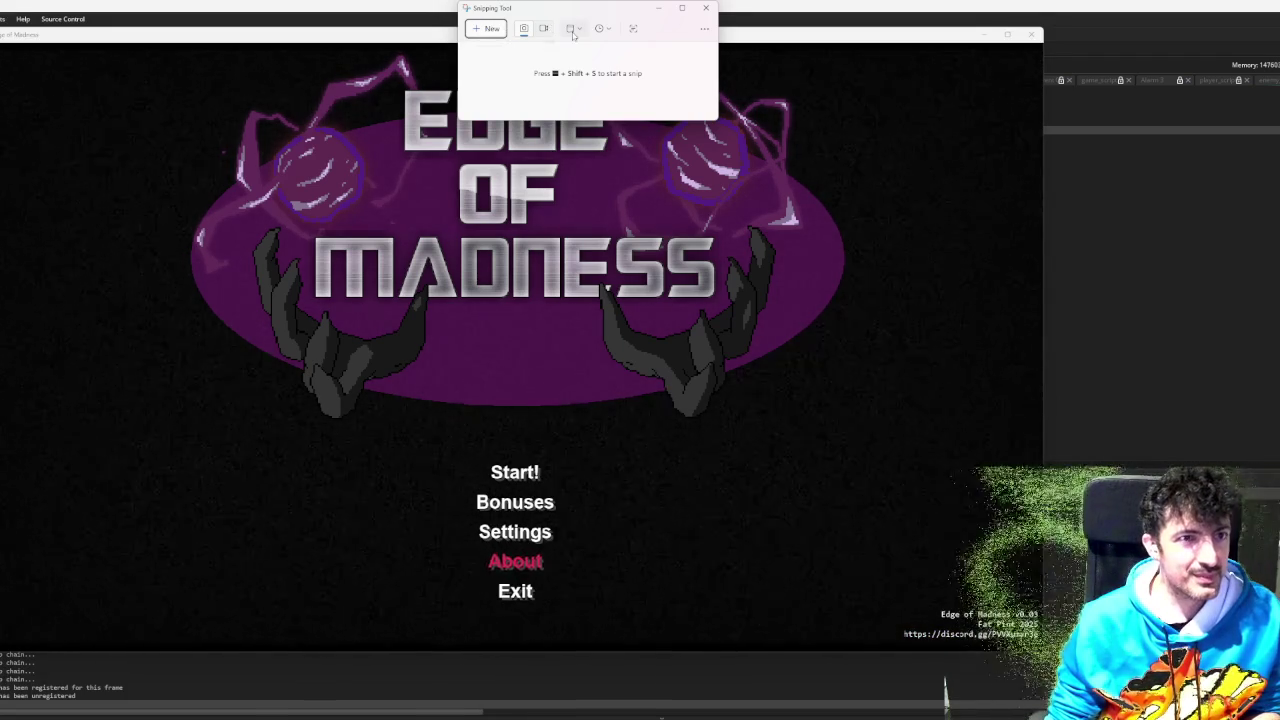
- Pick the window snip mode and move Snipping Tool out of the way of the game
left_click(573, 33)
left_click(604, 52)
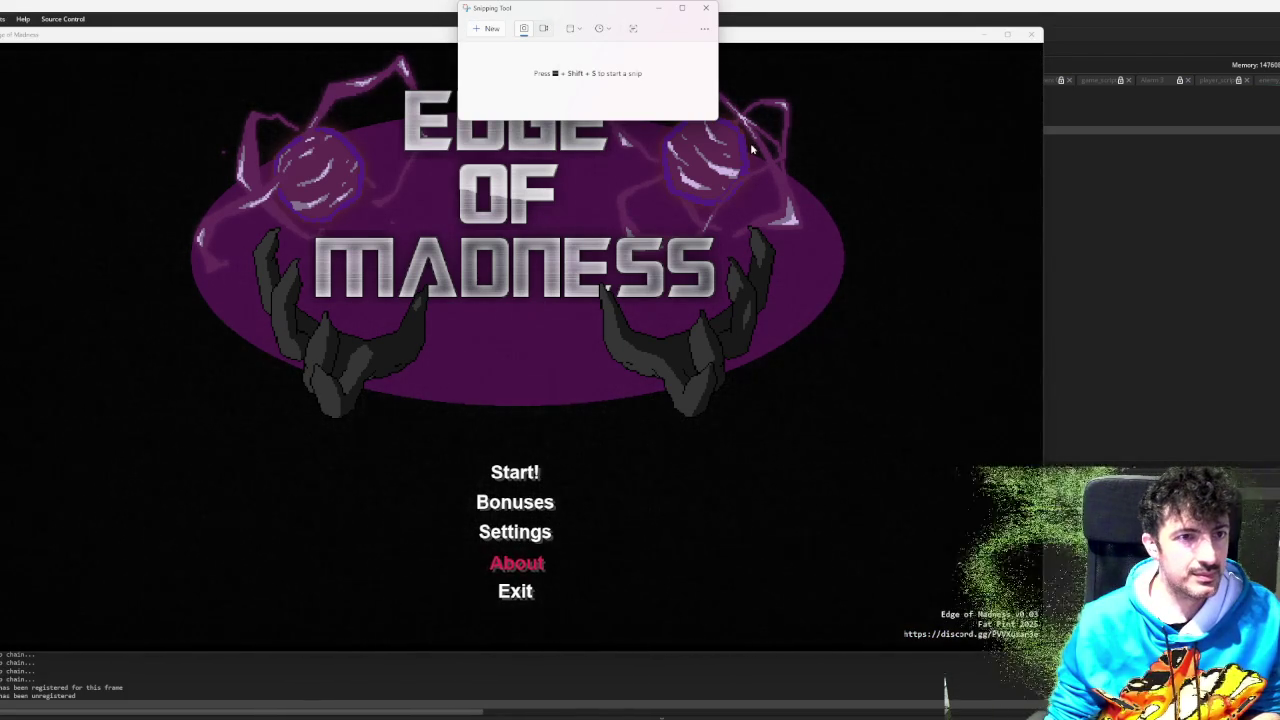
left_click(752, 148)
mouse_move(576, 12)
left_mouse_down()
mouse_move(1238, 147)
mouse_move(1266, 188)
left_mouse_up()
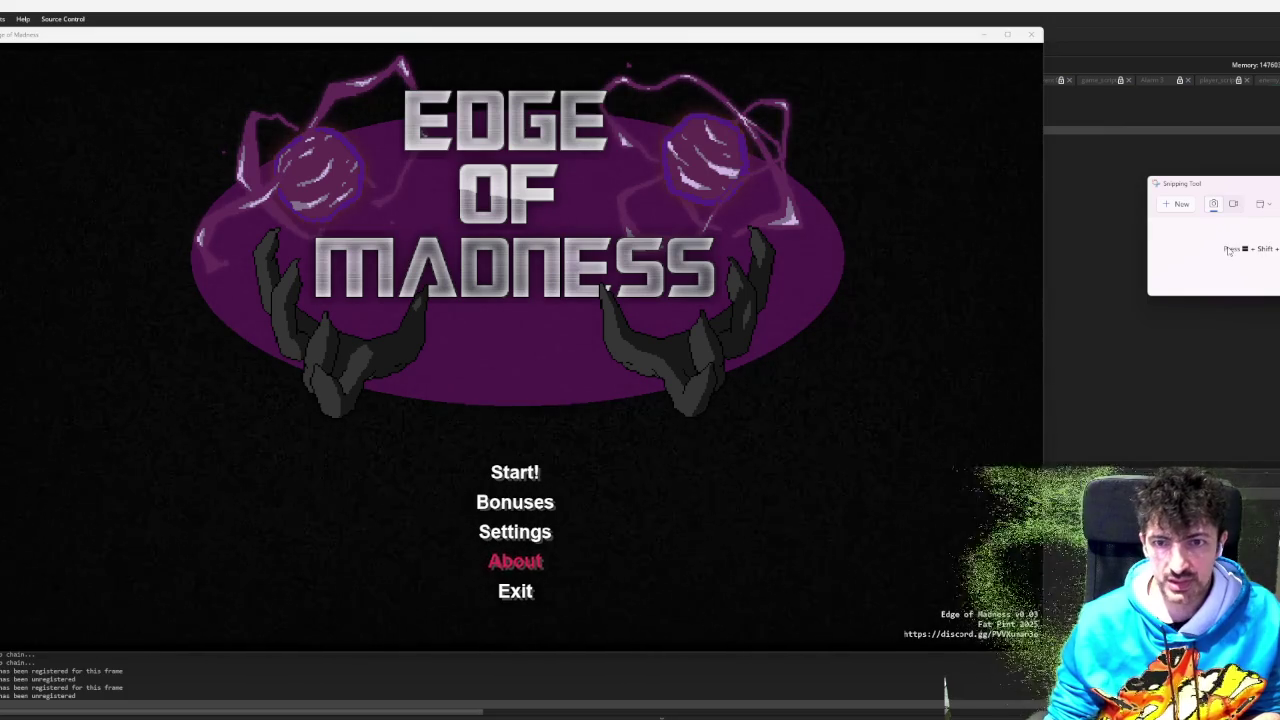
- Cycle the main menu selection back to Start! and snip the game window
left_click(787, 260)
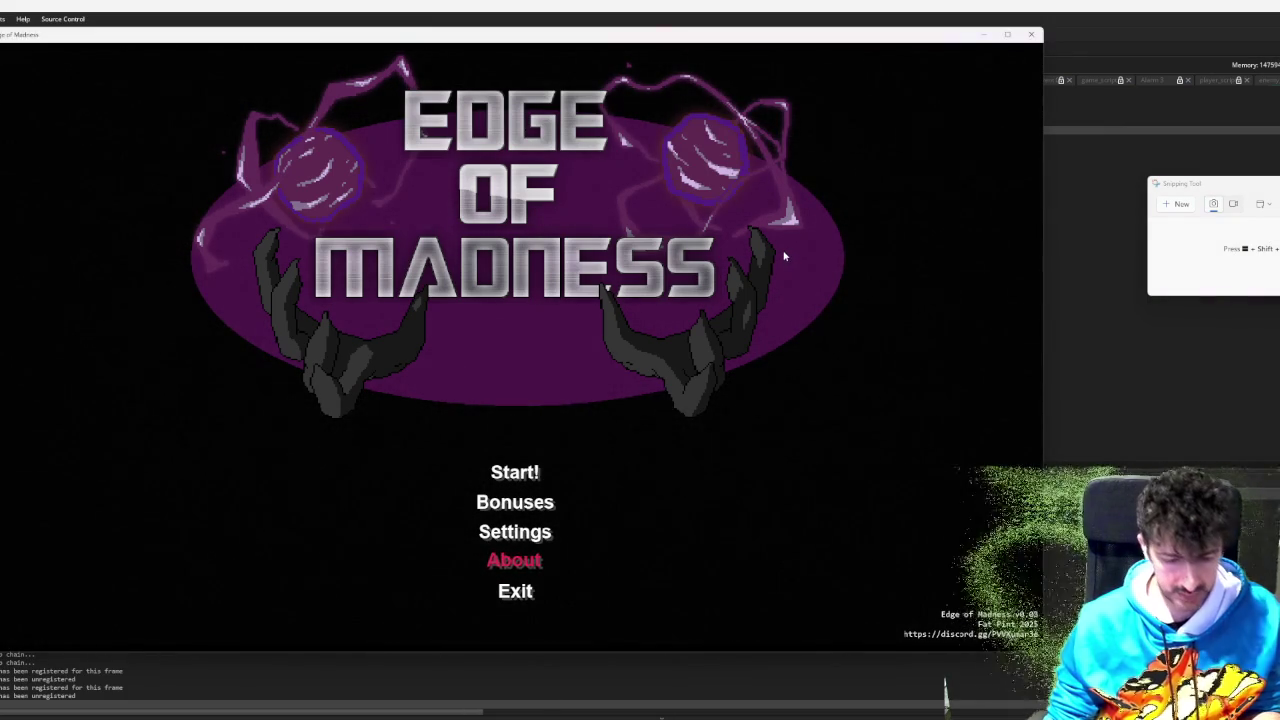
key("Down")
key("Down")
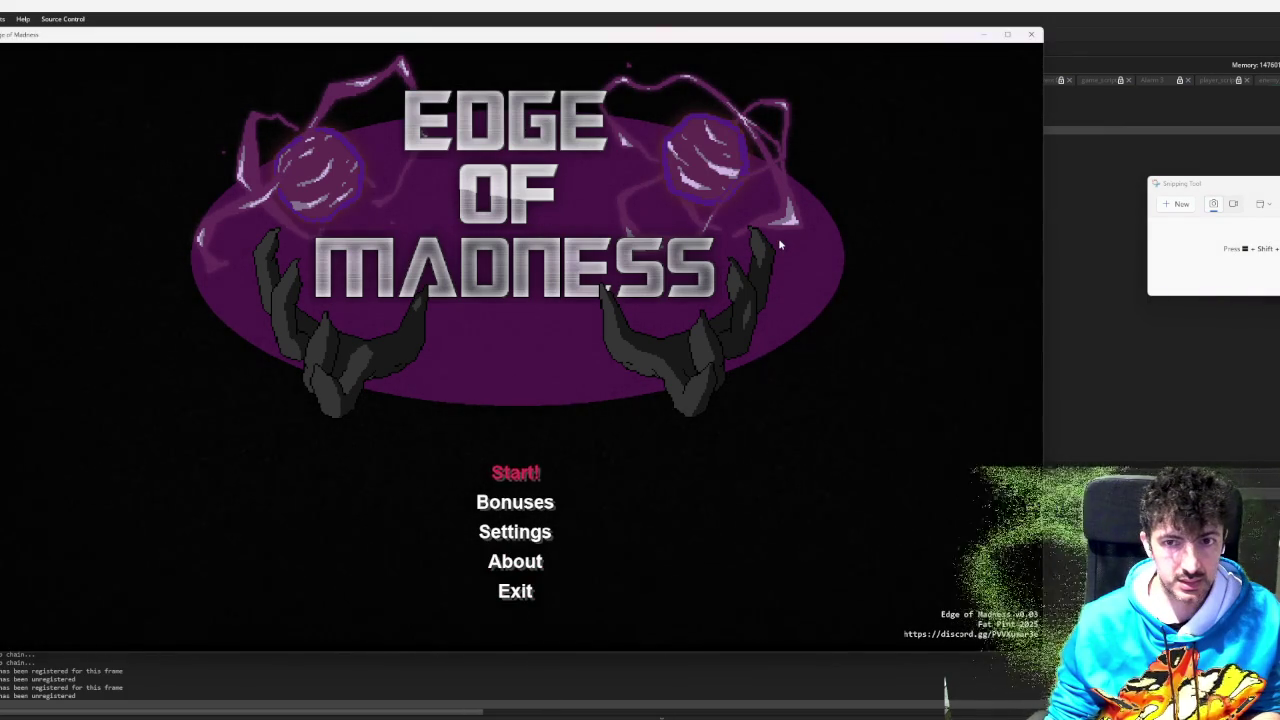
left_click(725, 366)
key("Down")
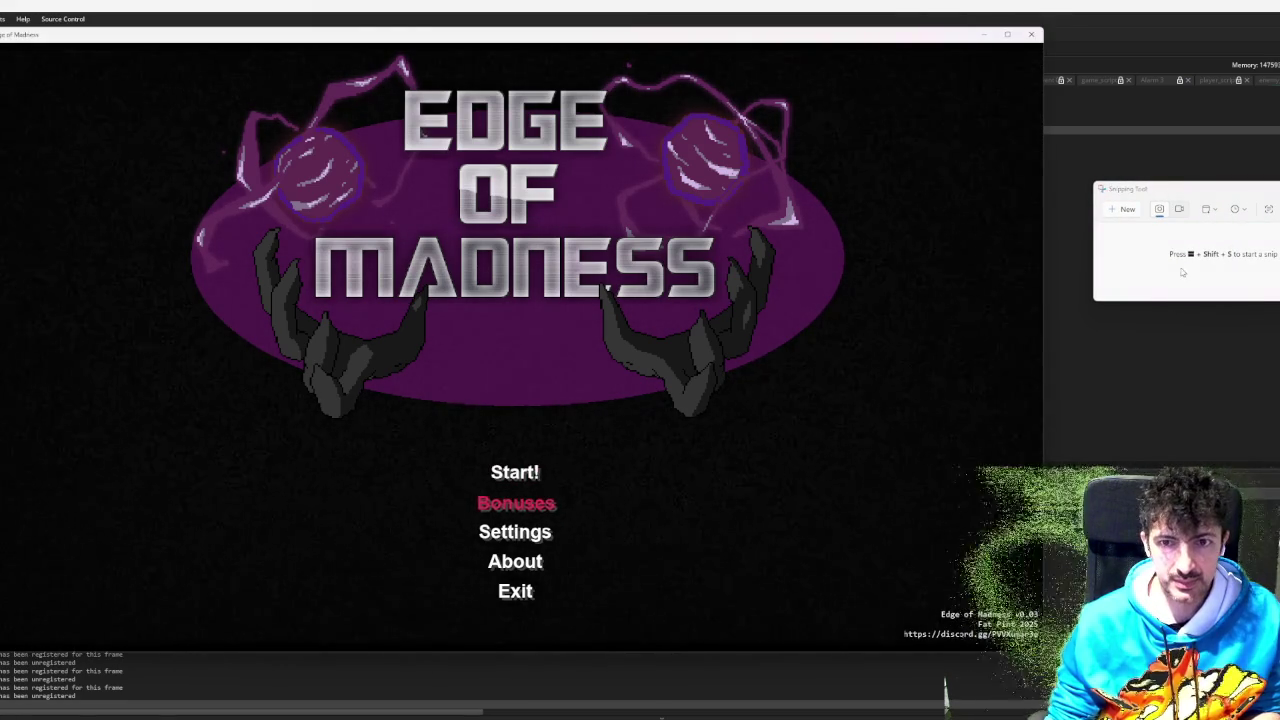
left_click(1128, 209)
left_click(766, 294)
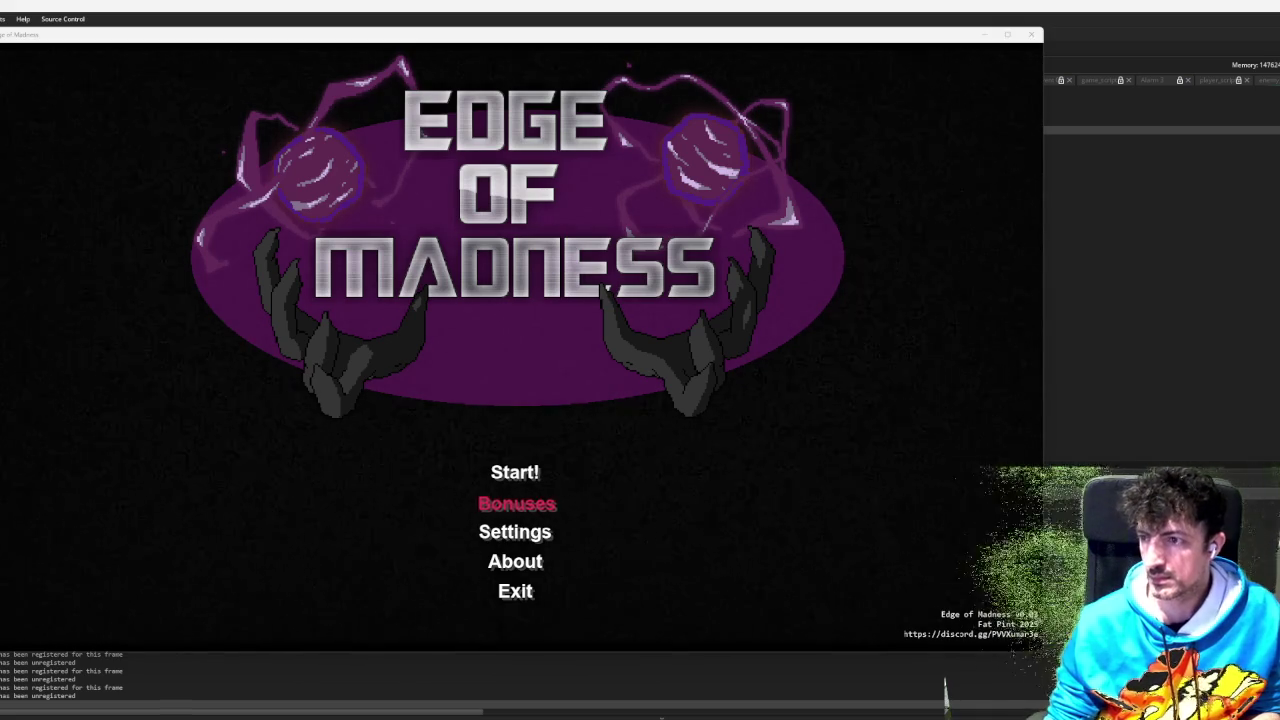
- Start a run with the first tank and drive it up and to the right
left_click(515, 472)
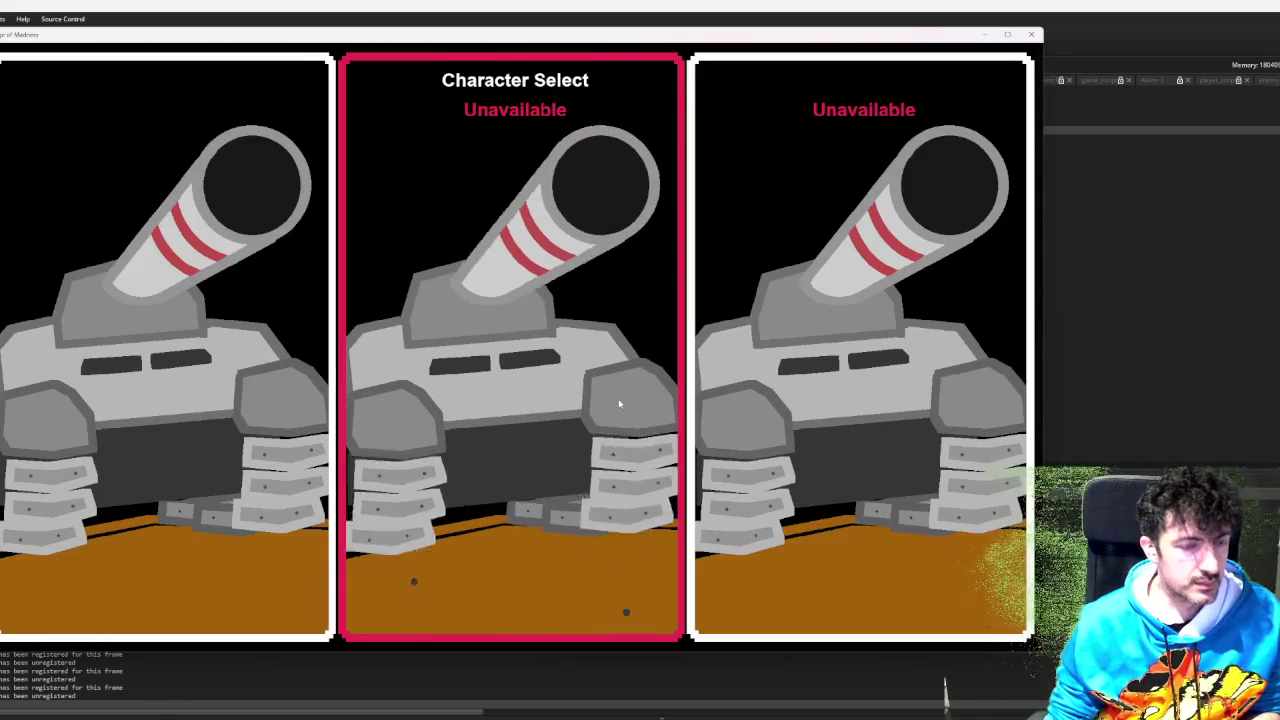
left_click(182, 373)
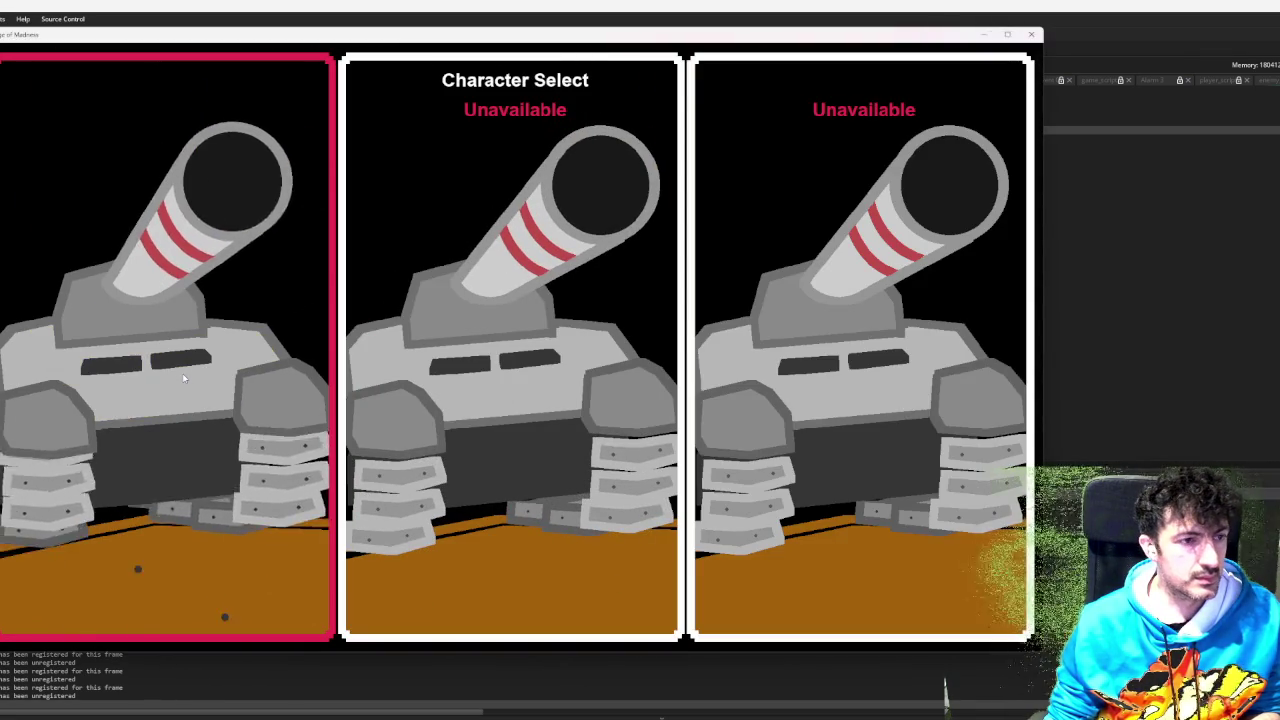
key("d")
key("w")
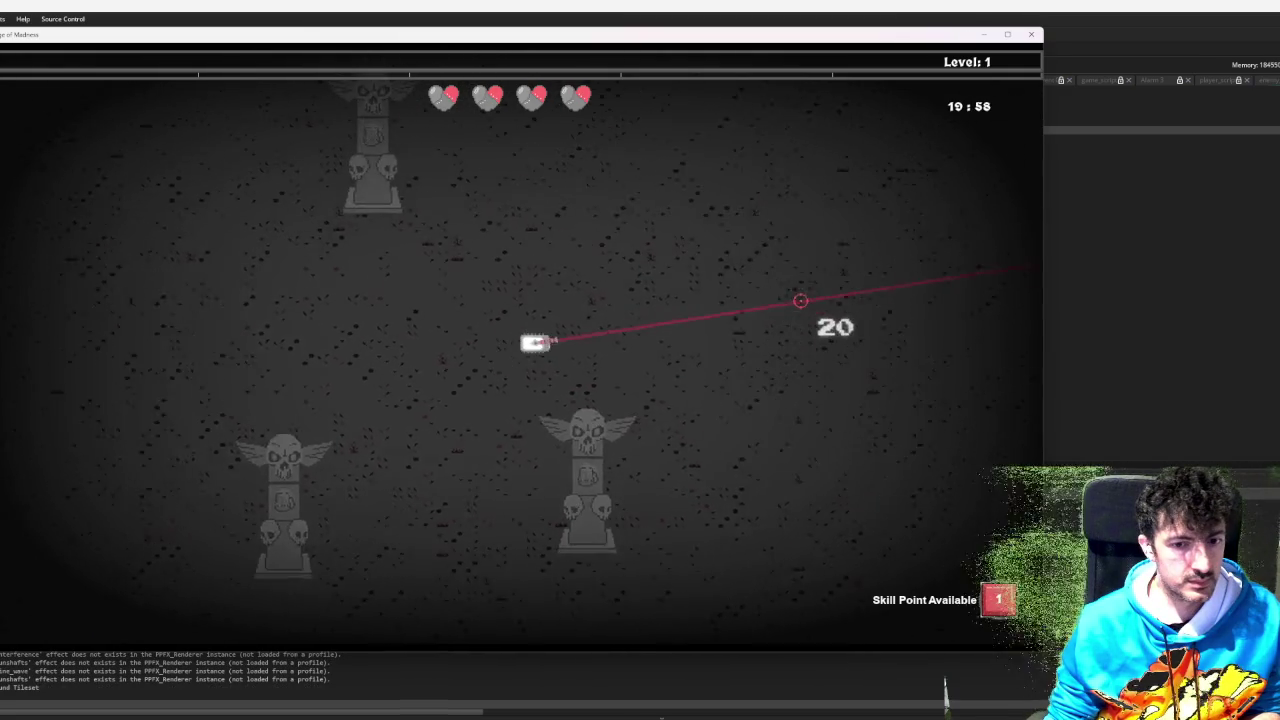
- In the skill tree, level up Explosive Mines, Love Beam and Harnessed Energy twice
key("Tab")
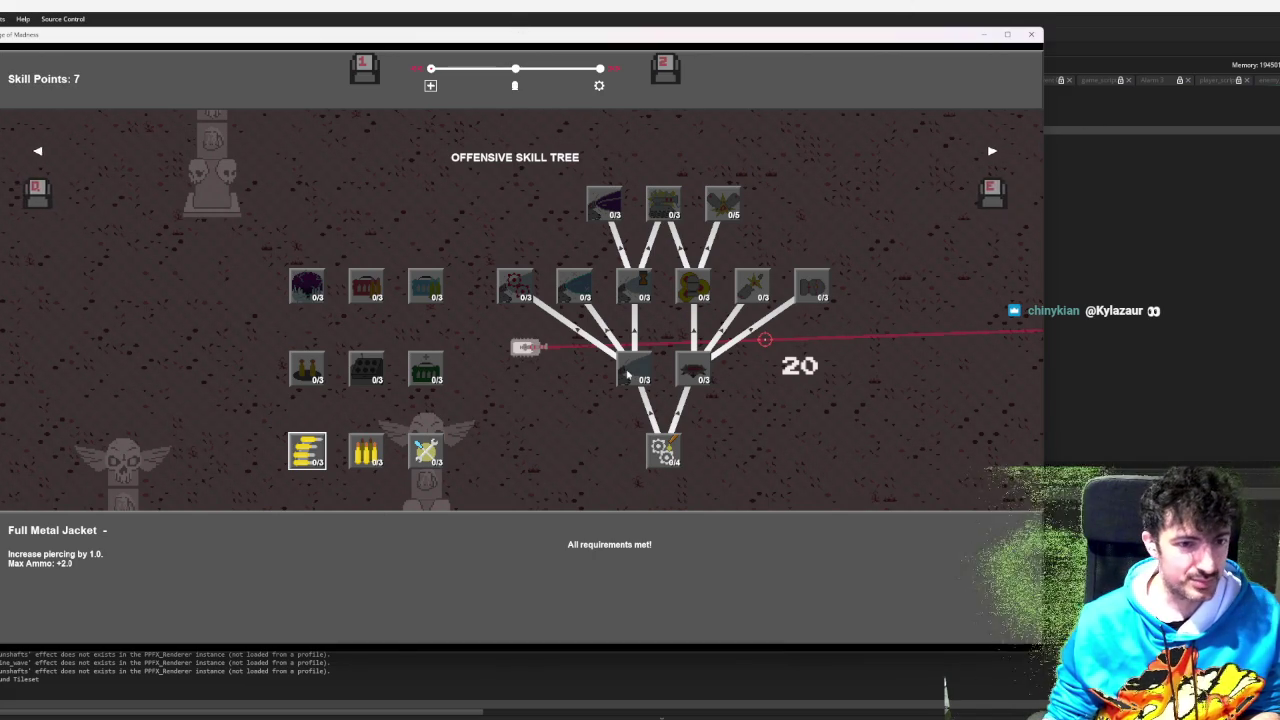
left_click(675, 447)
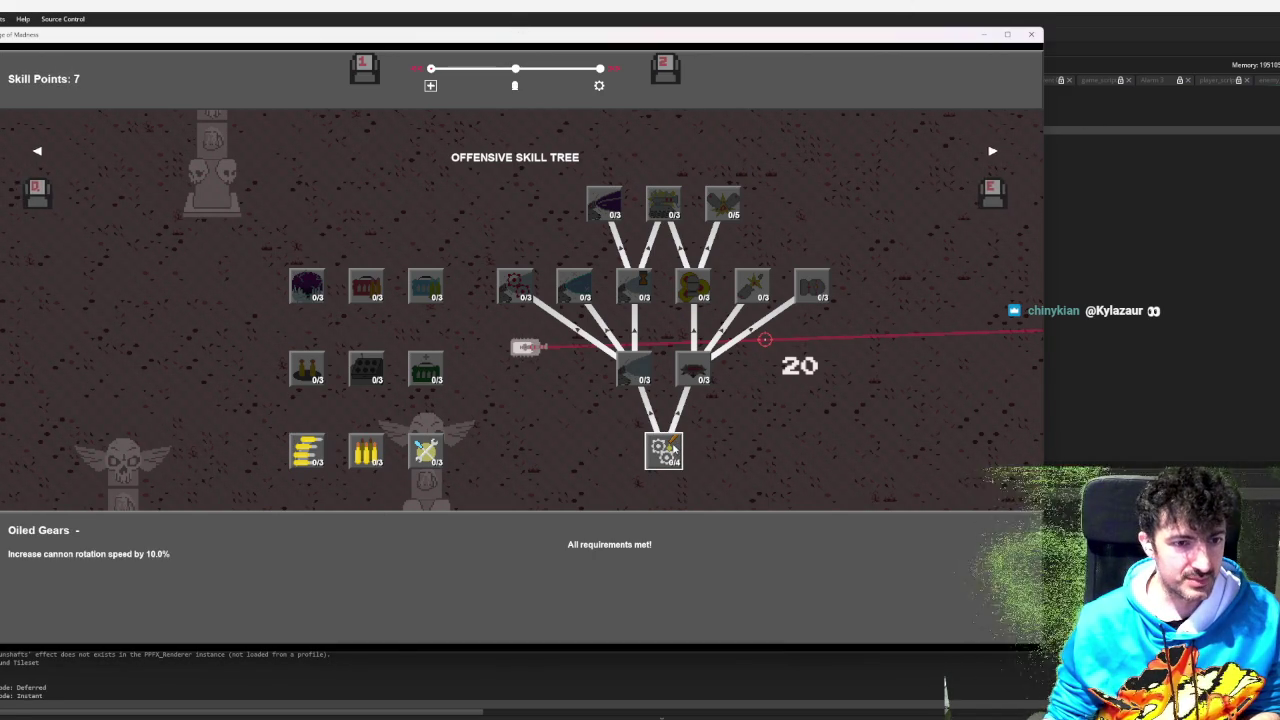
left_click(693, 369)
left_click(645, 370)
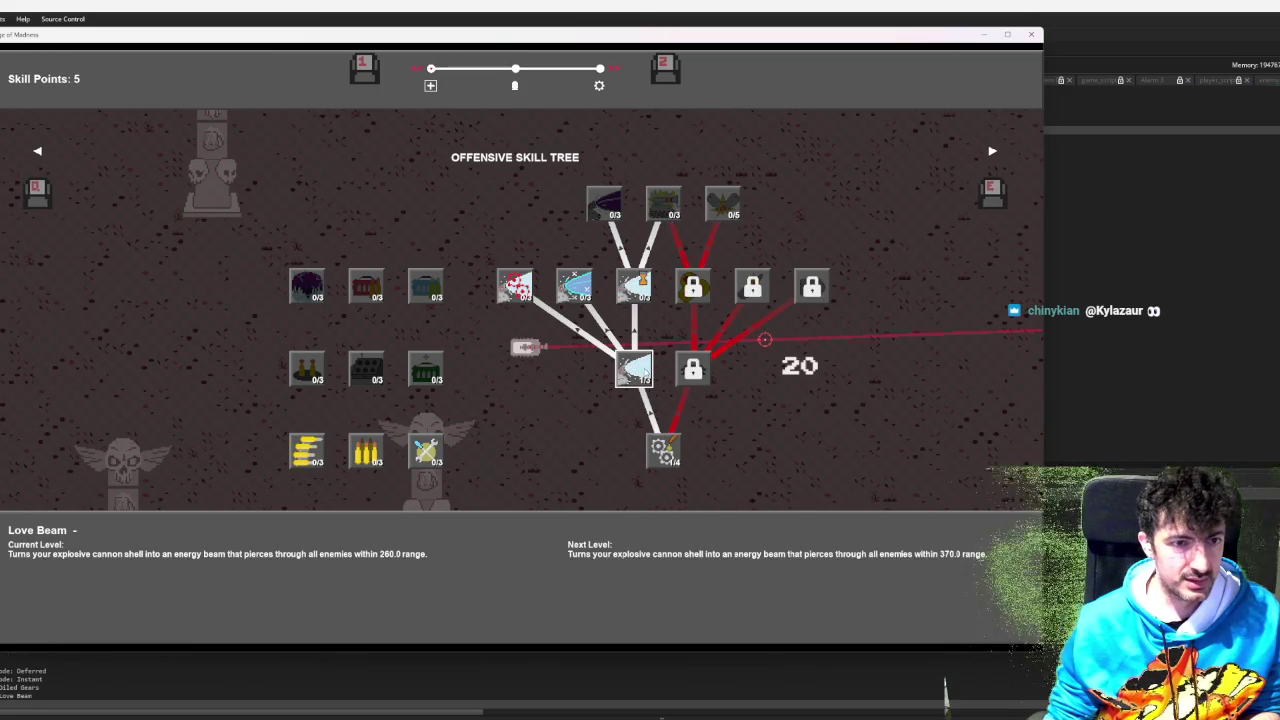
left_click(633, 287)
left_click(633, 287)
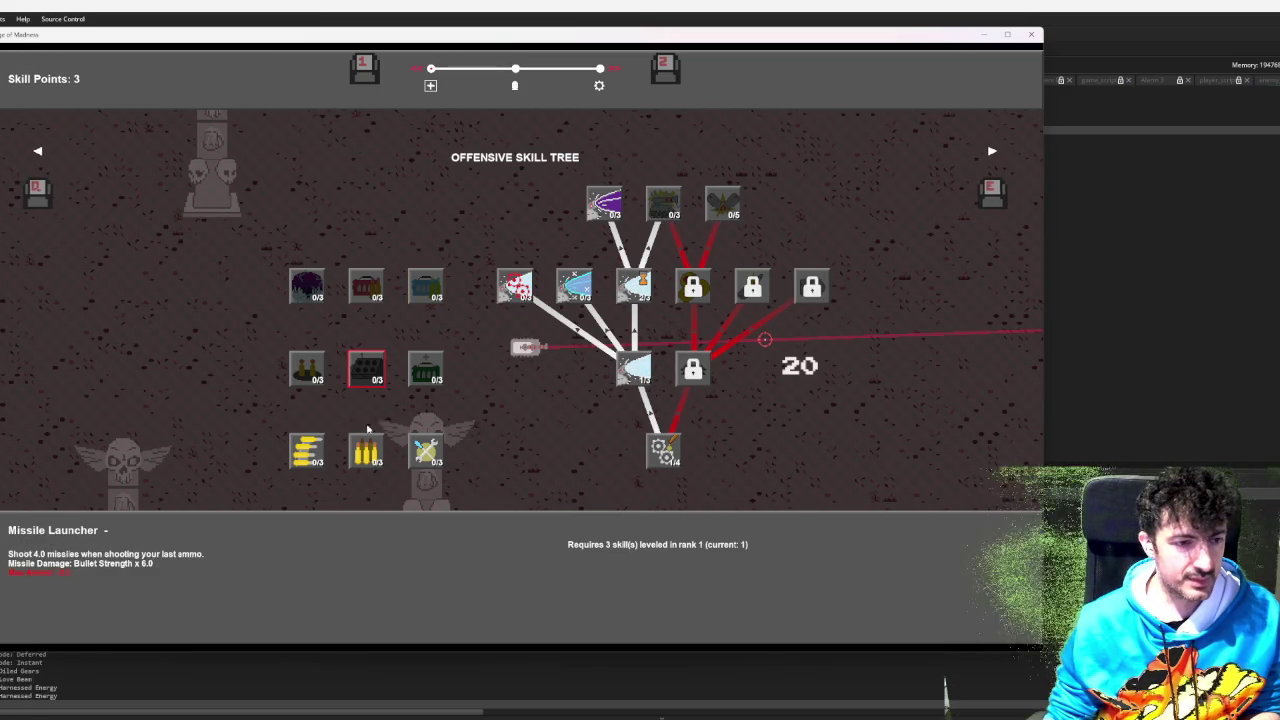
- Upgrade Extra Chamber, Titanium Rounds and Improved Mechanics, then inspect a locked skill node
left_click(428, 370)
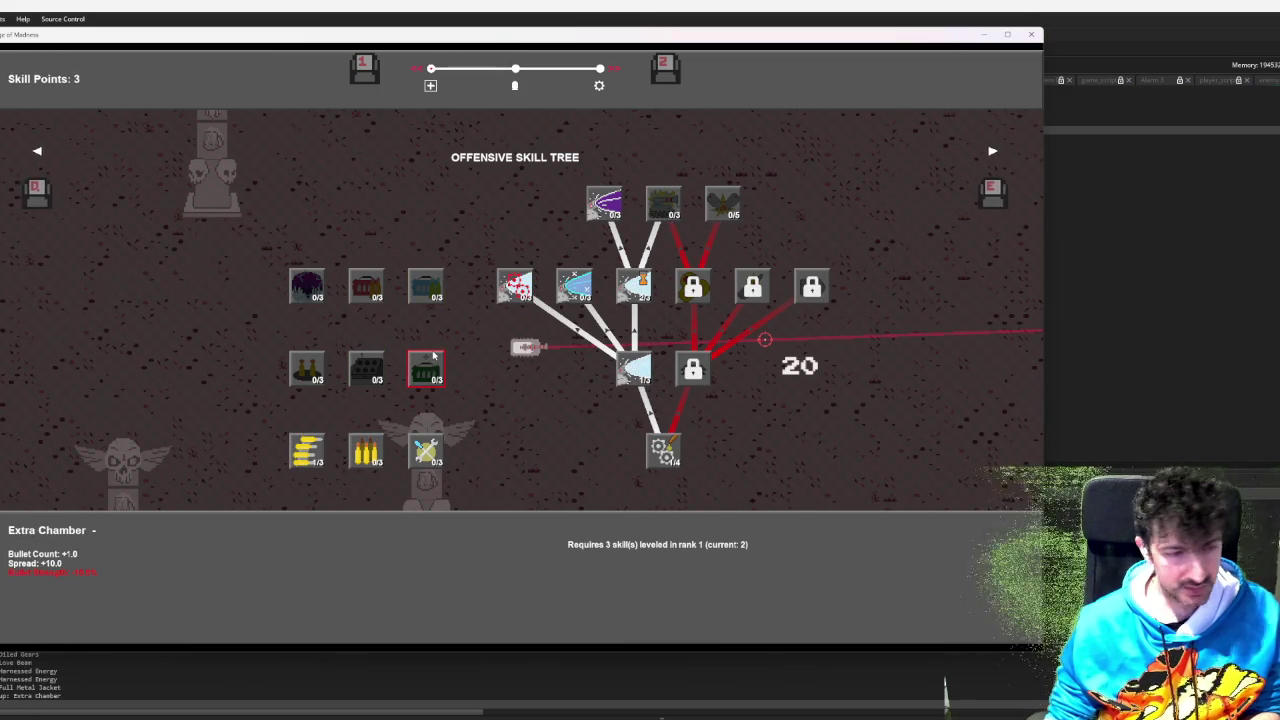
left_click(366, 452)
left_click(306, 370)
left_click(426, 365)
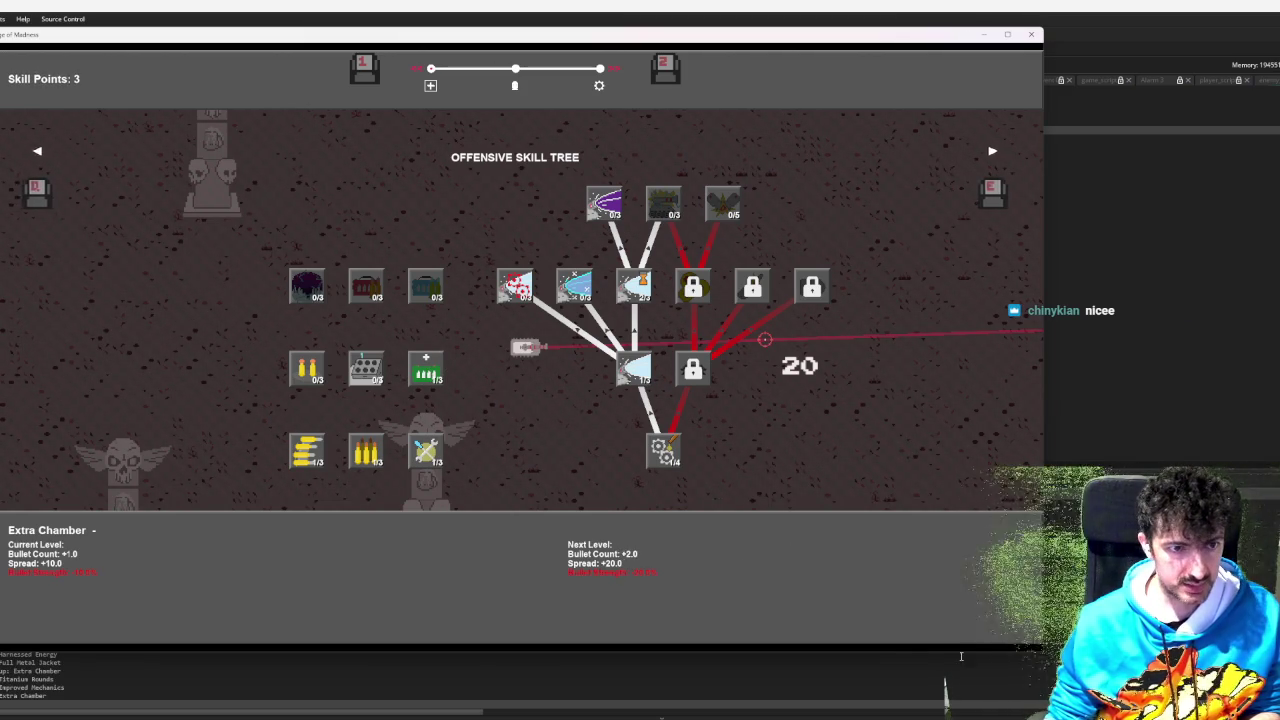
key("Tab")
key("Tab")
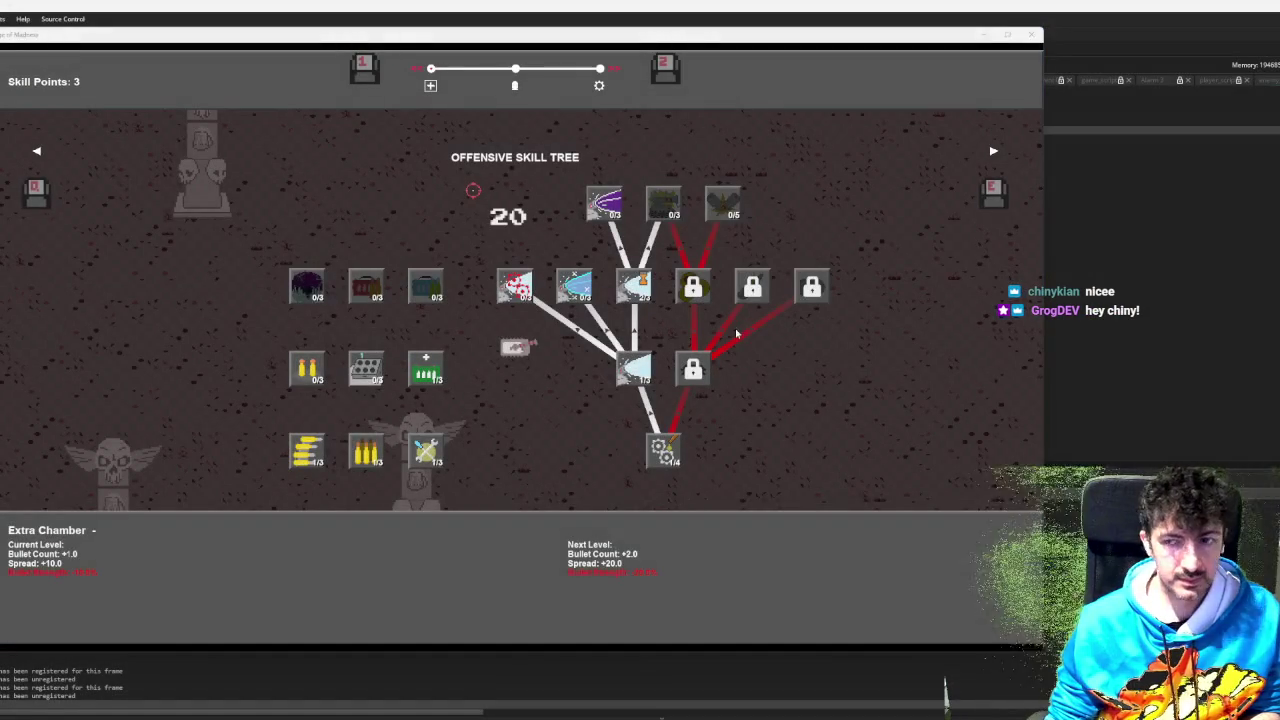
left_click(812, 287)
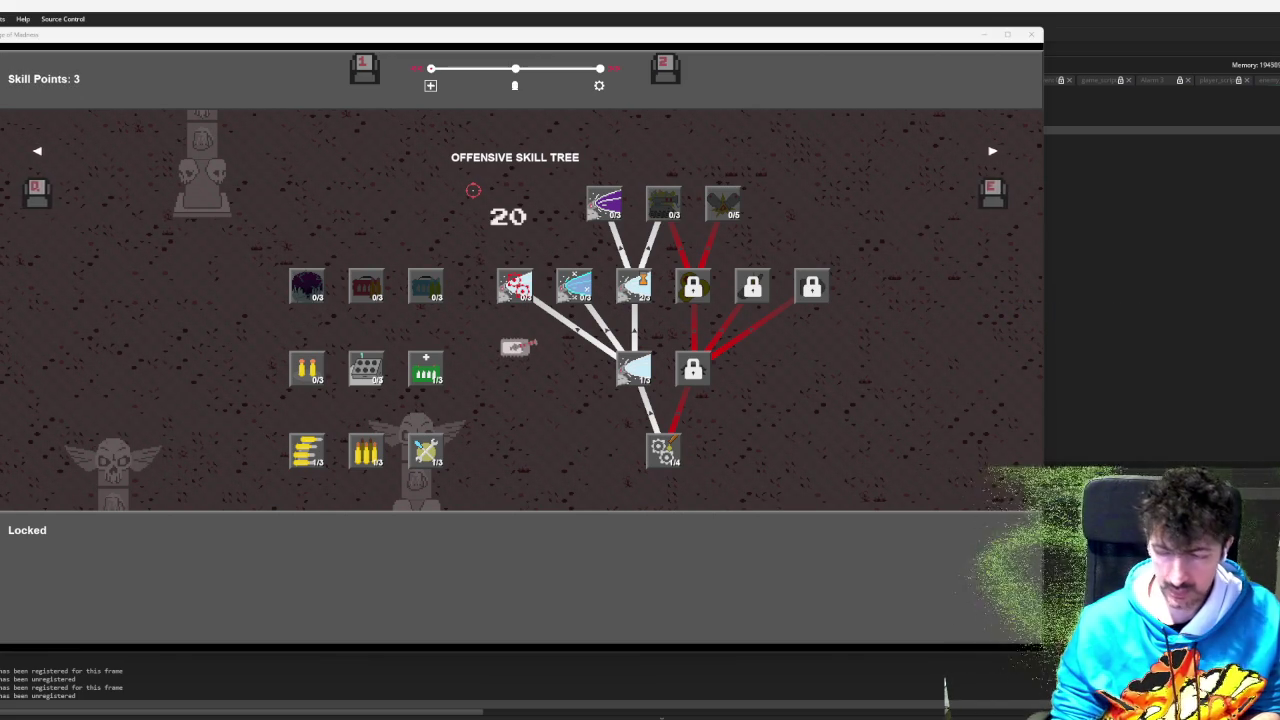
- Switch to the Utility skill tree, grant extra test skill points and upgrade Power Extractor
key("e")
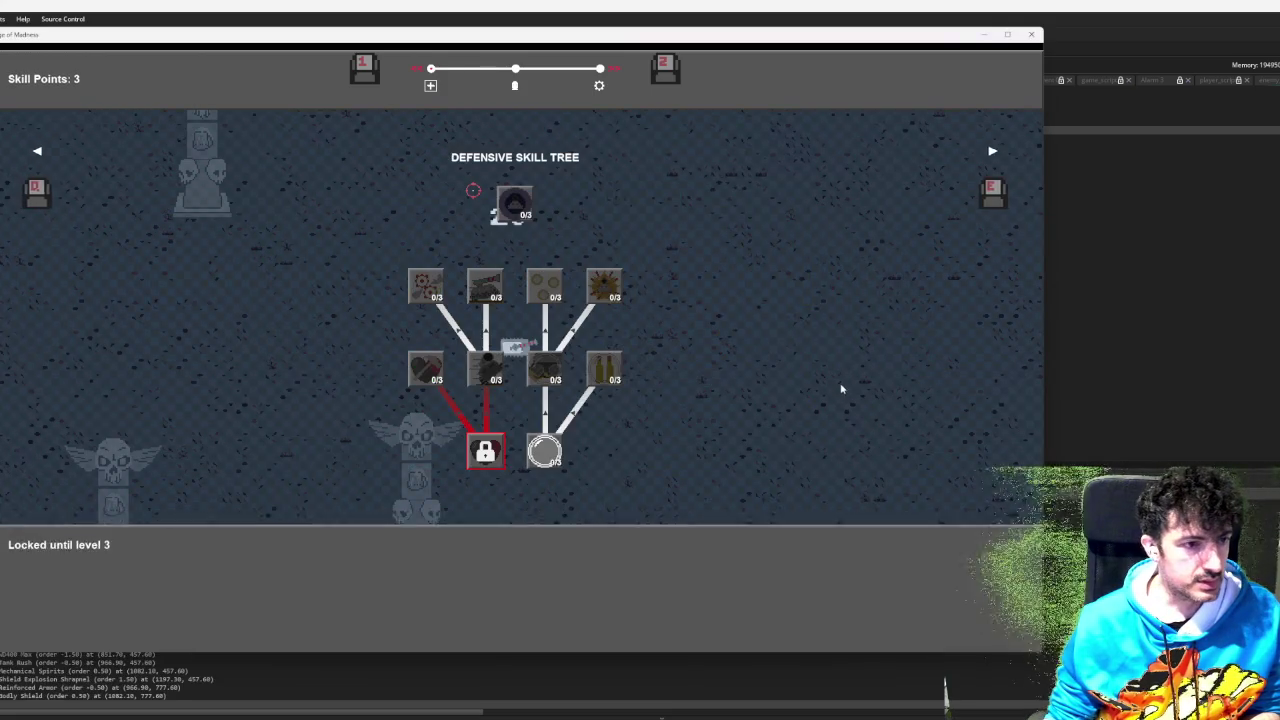
key("e")
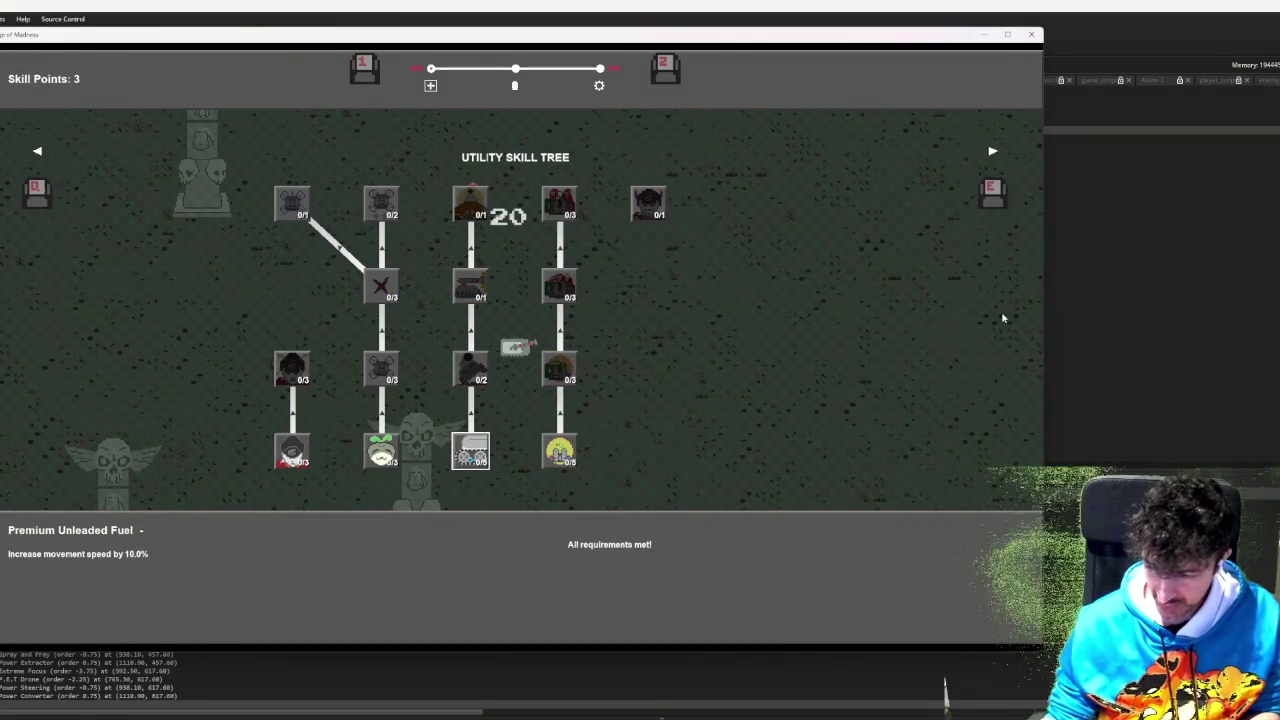
key("r")
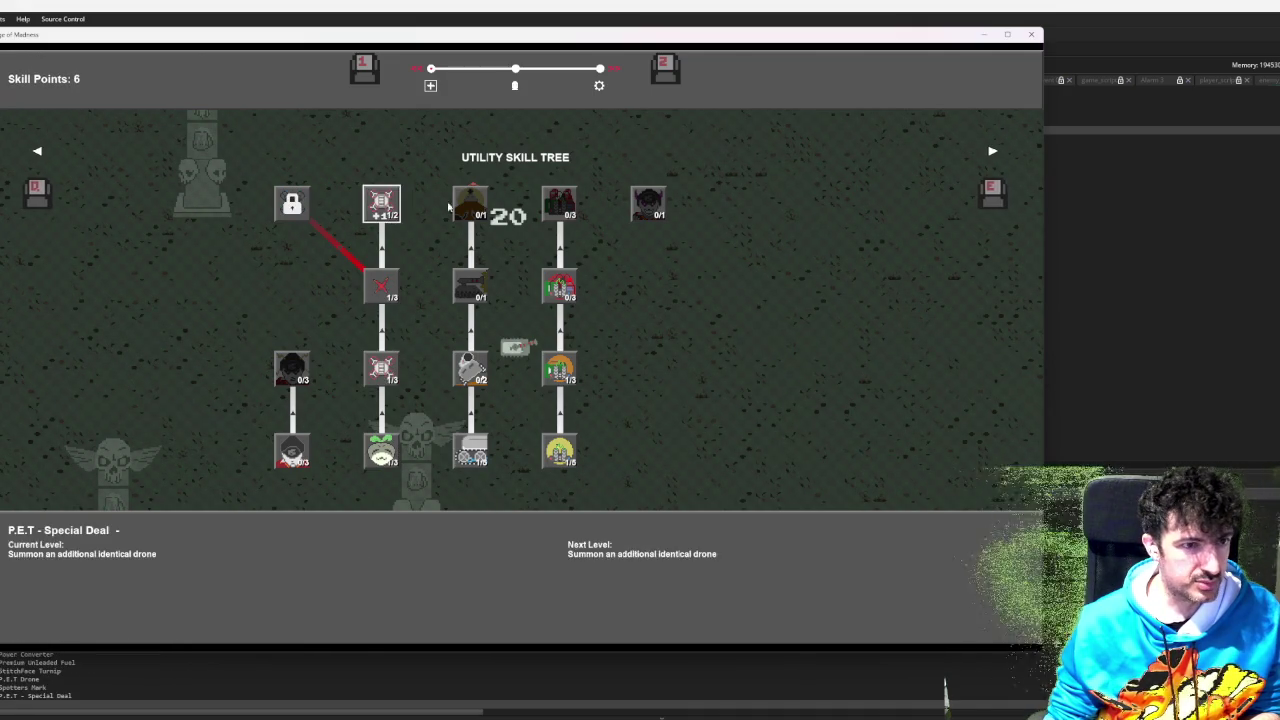
left_click(562, 287)
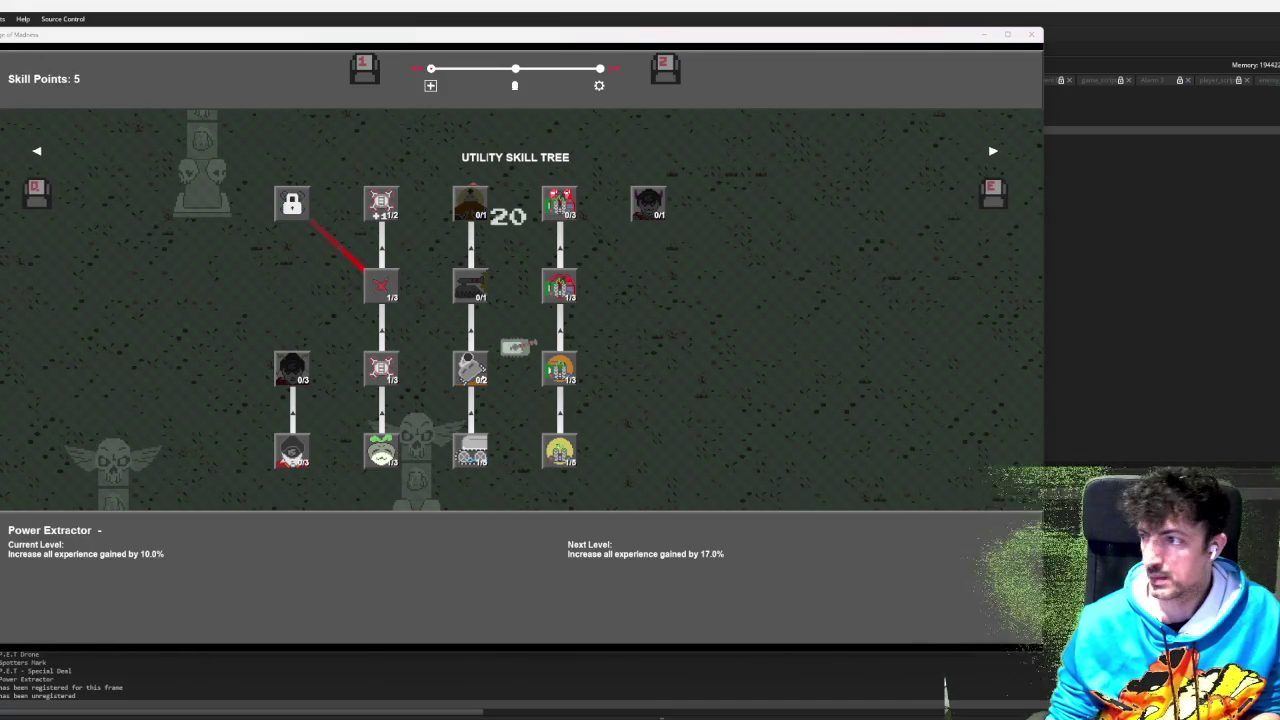
- Cancel the pending screen snip and close the skill tree to resume play
key("super+shift+s")
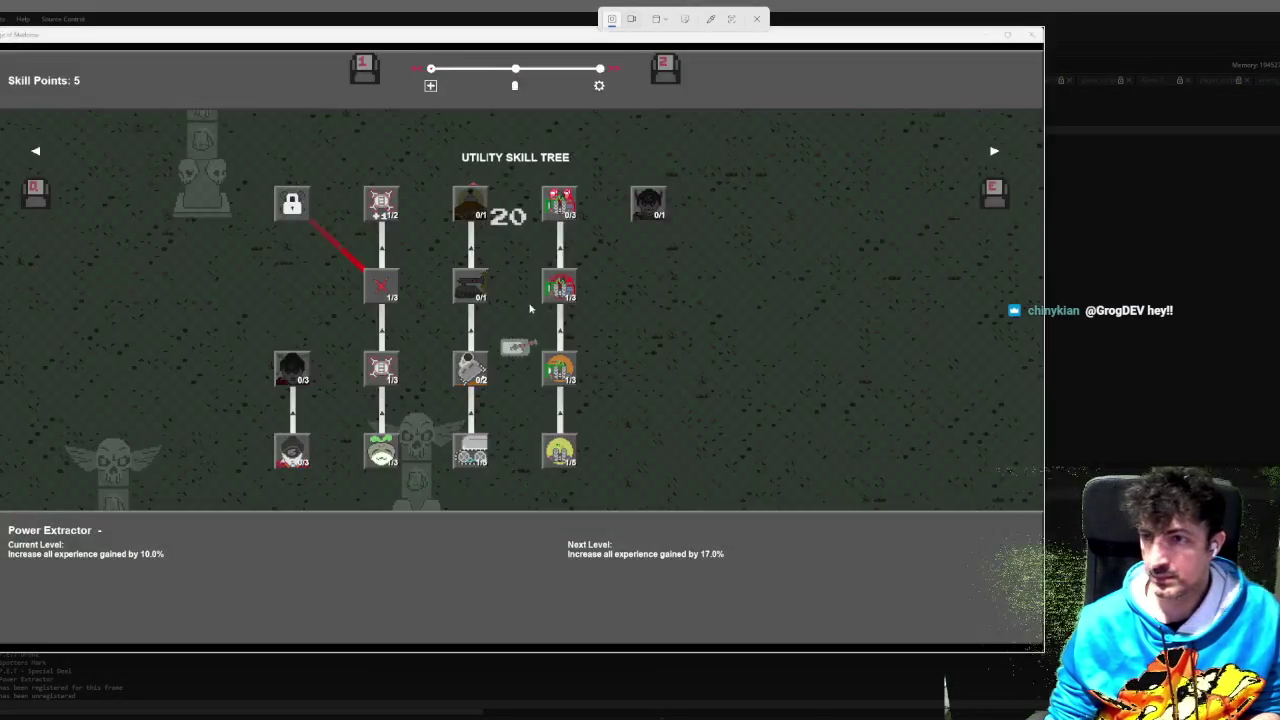
key("Escape")
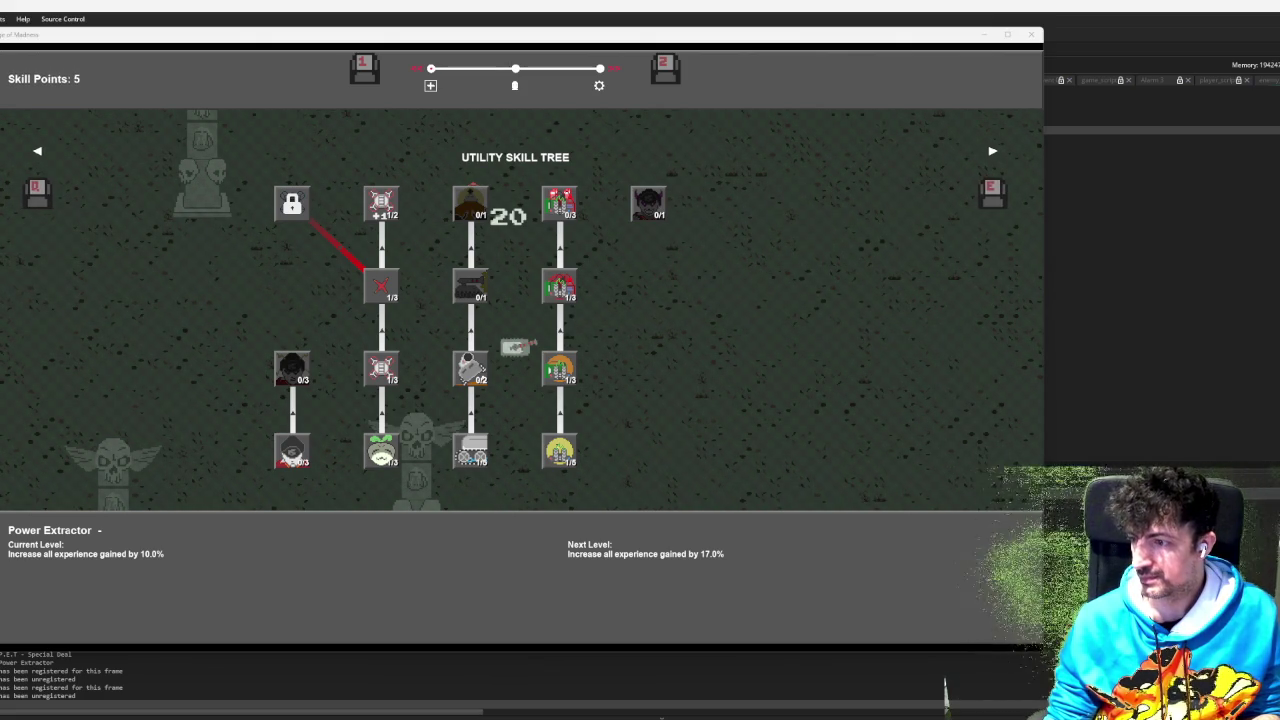
key("Escape")
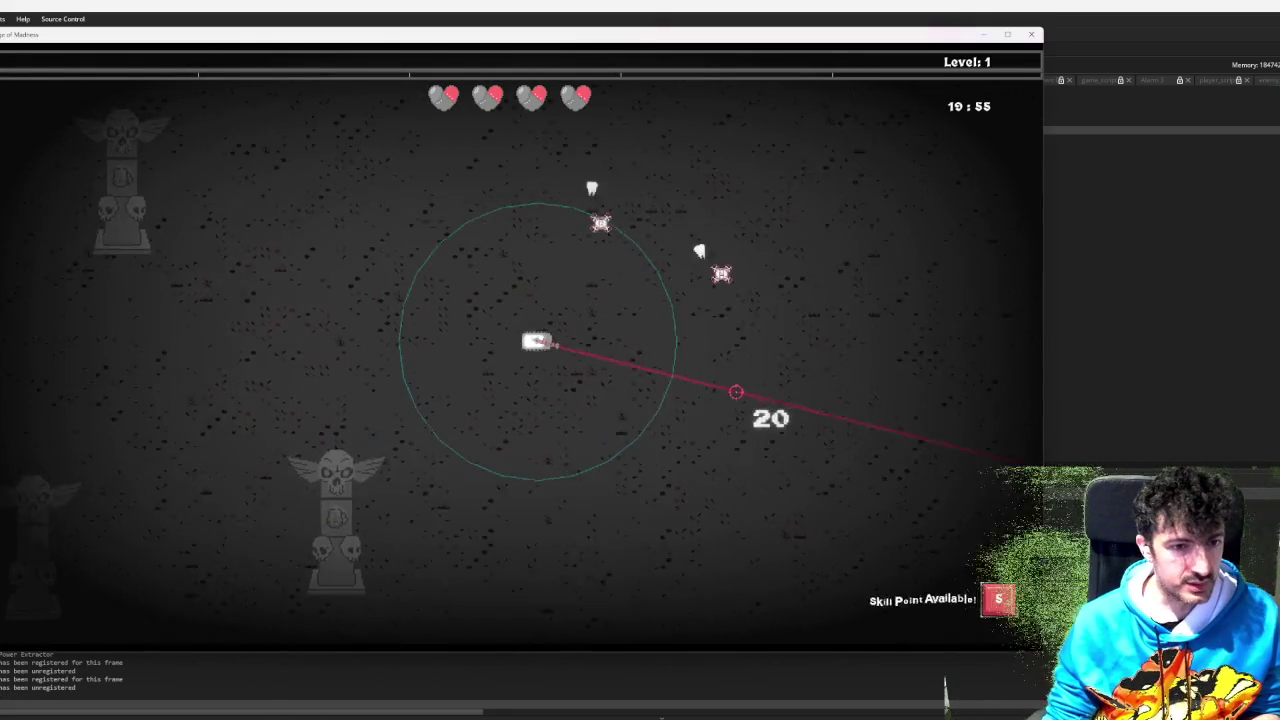
- Move the player right, up and left around the arena
key("d")
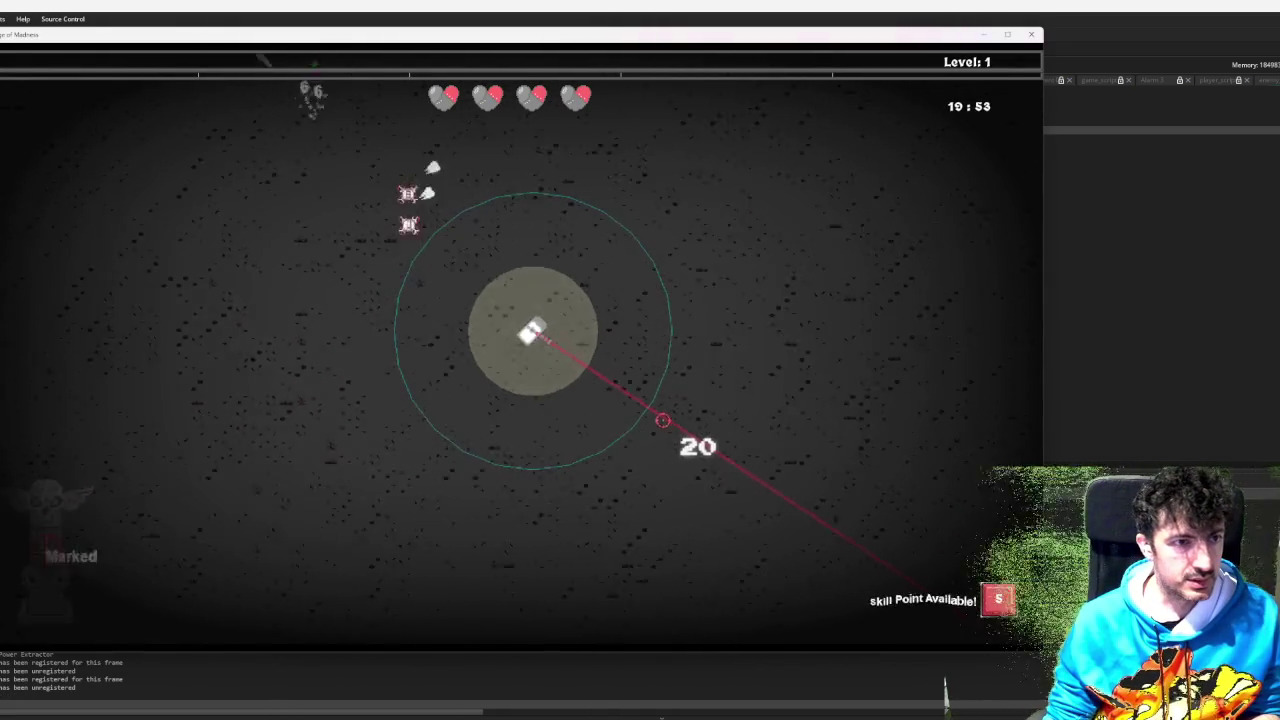
key("w")
key("a")
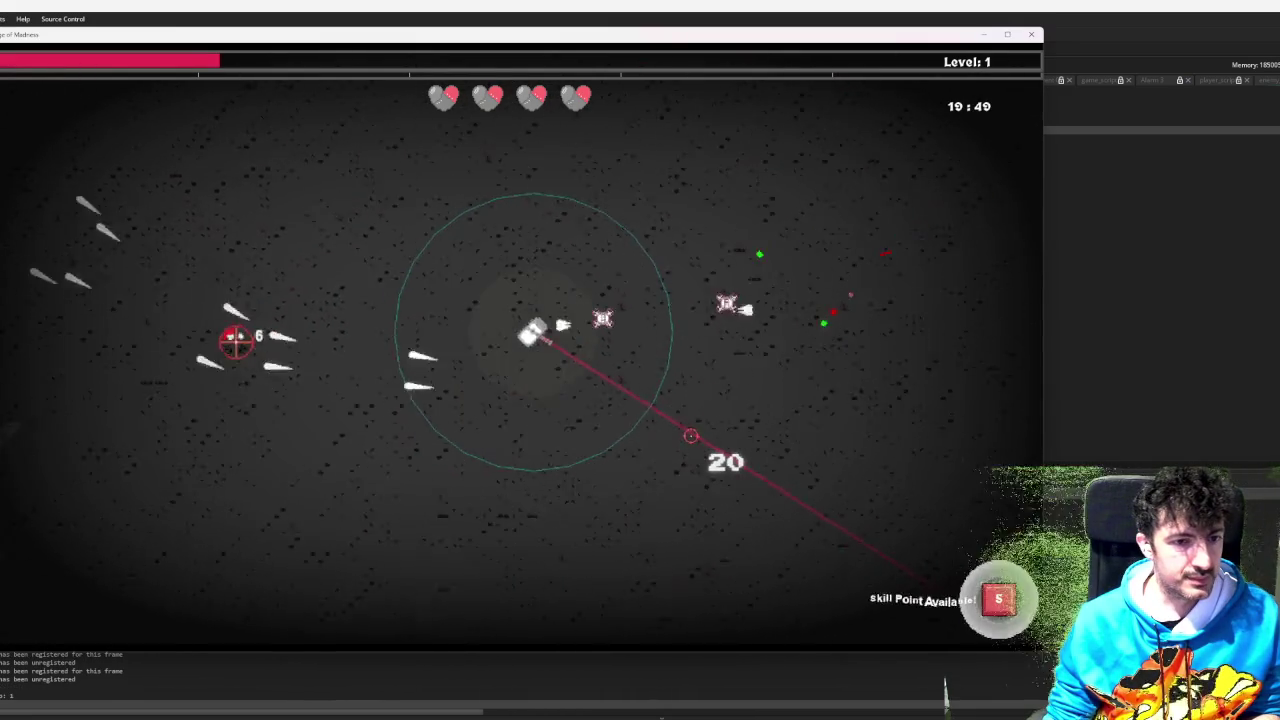
- Check the utility skill tree, weapon stats and pause menu, then restart a fresh run
key("Tab")
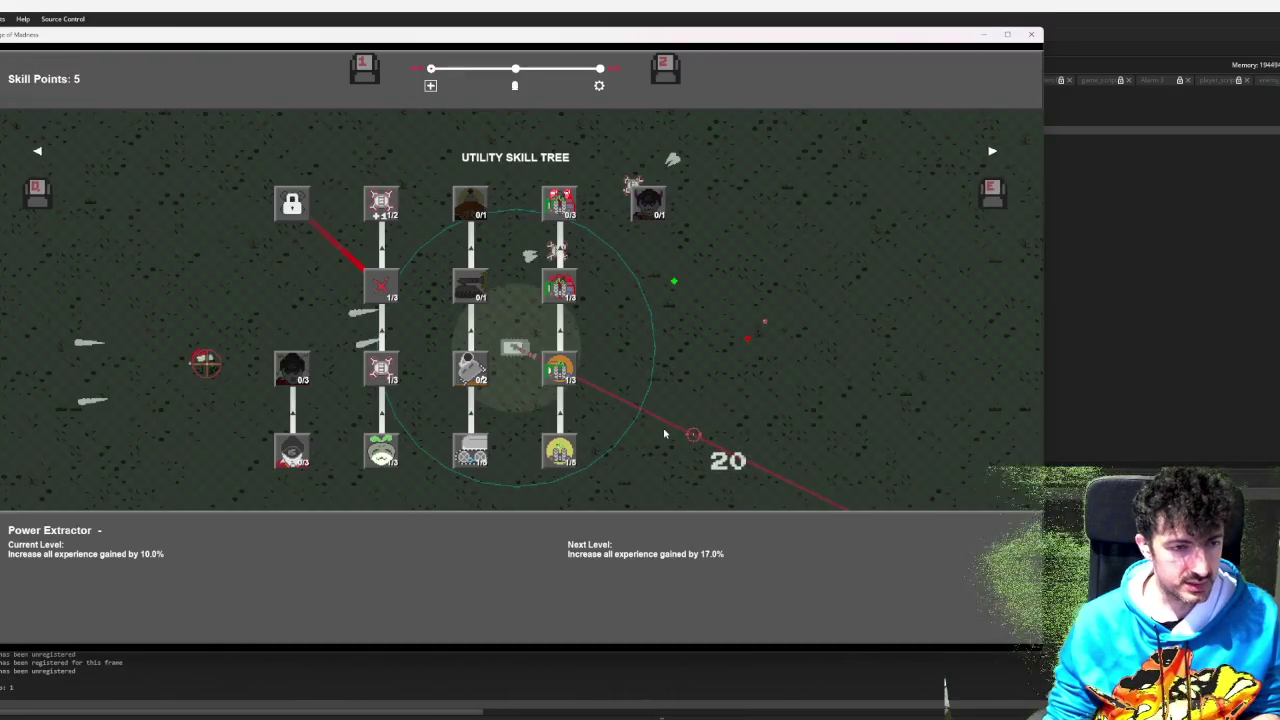
key("Tab")
key("Tab")
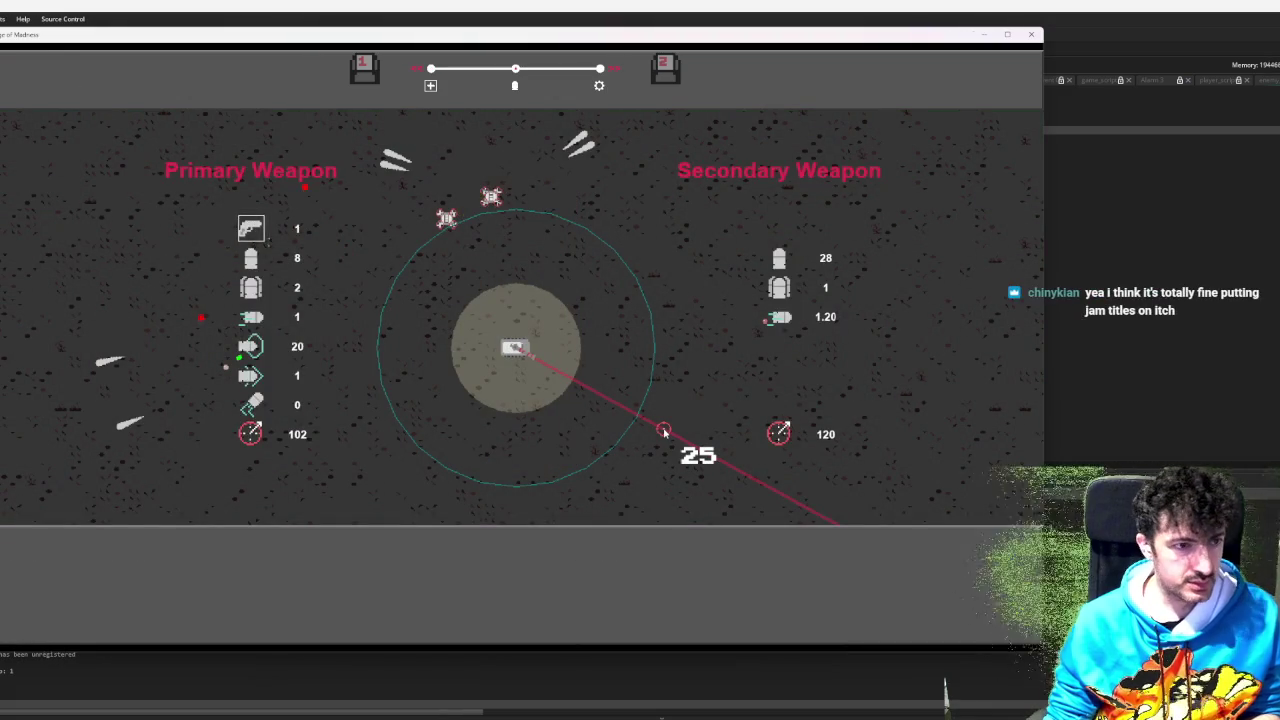
key("Escape")
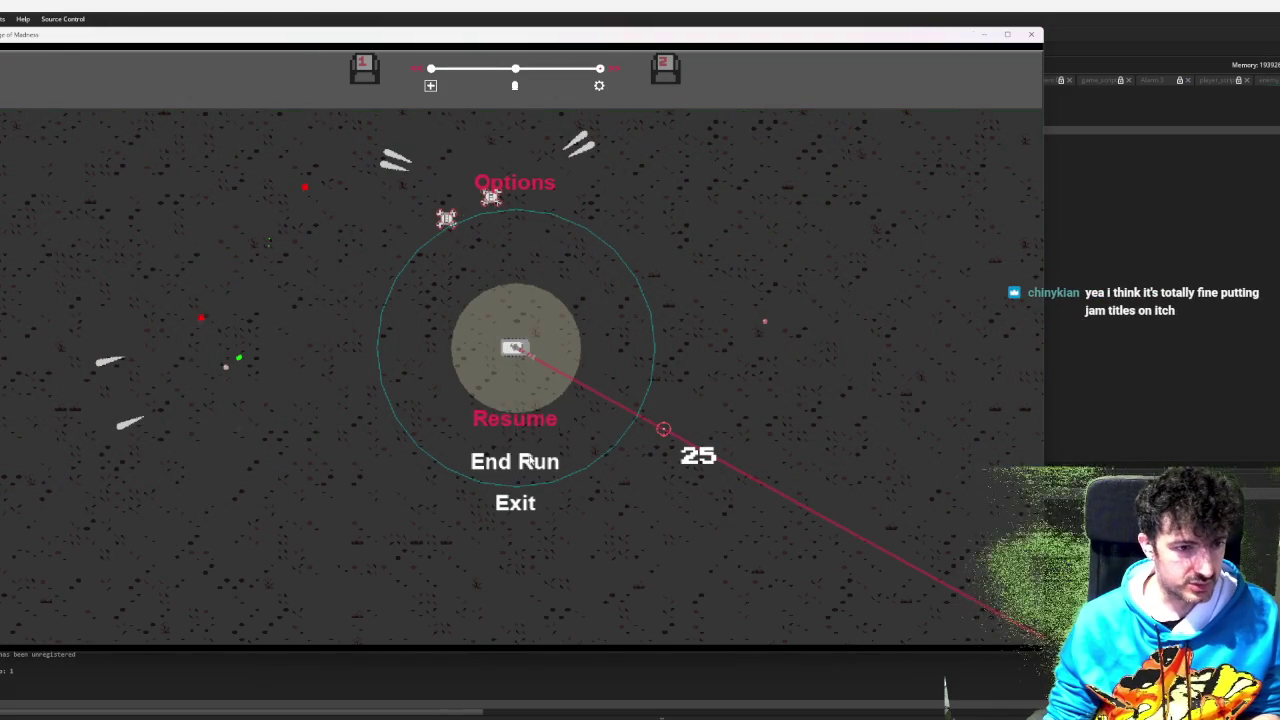
key("Escape")
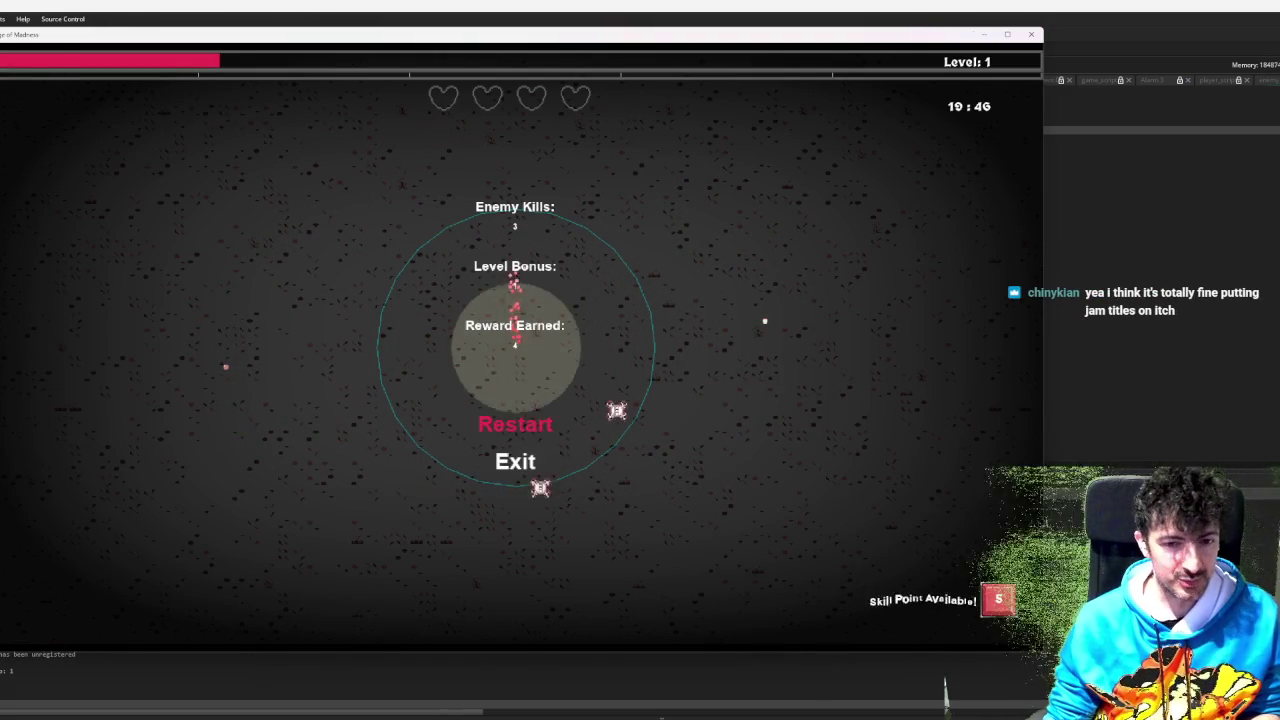
key("Return")
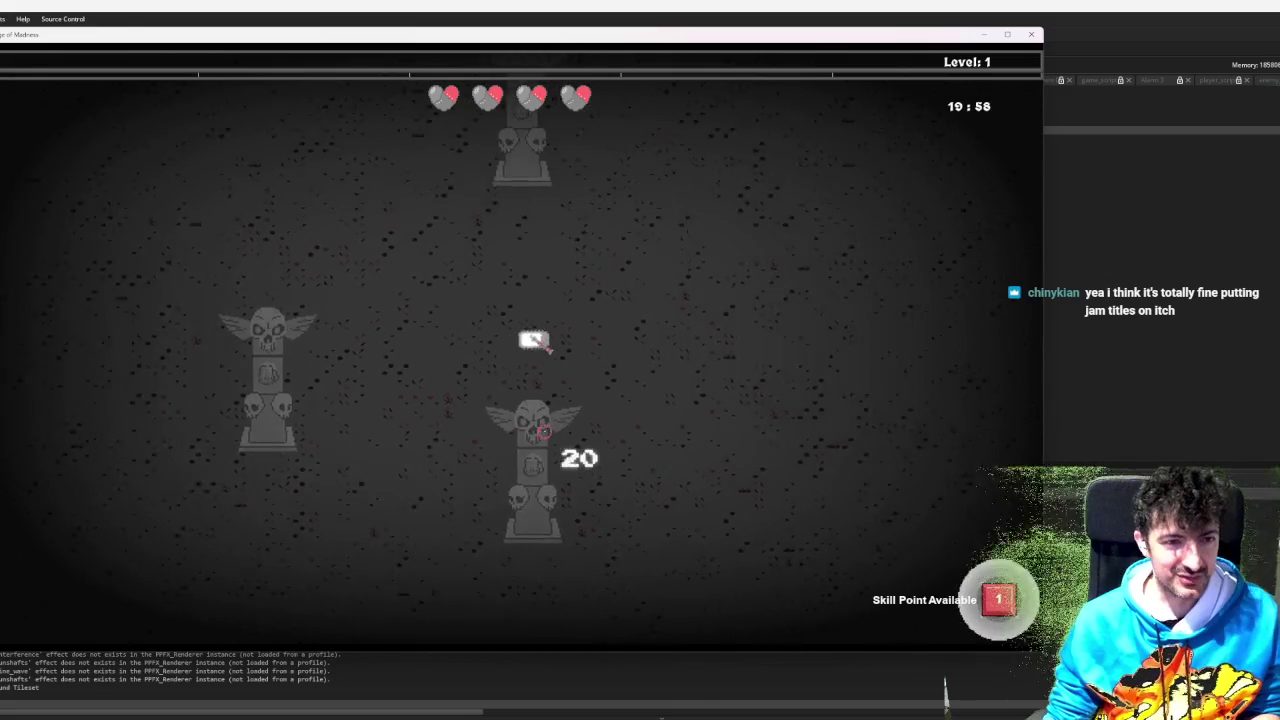
- Move right and shoot the hat-wearing enemies to the left and below
key("d")
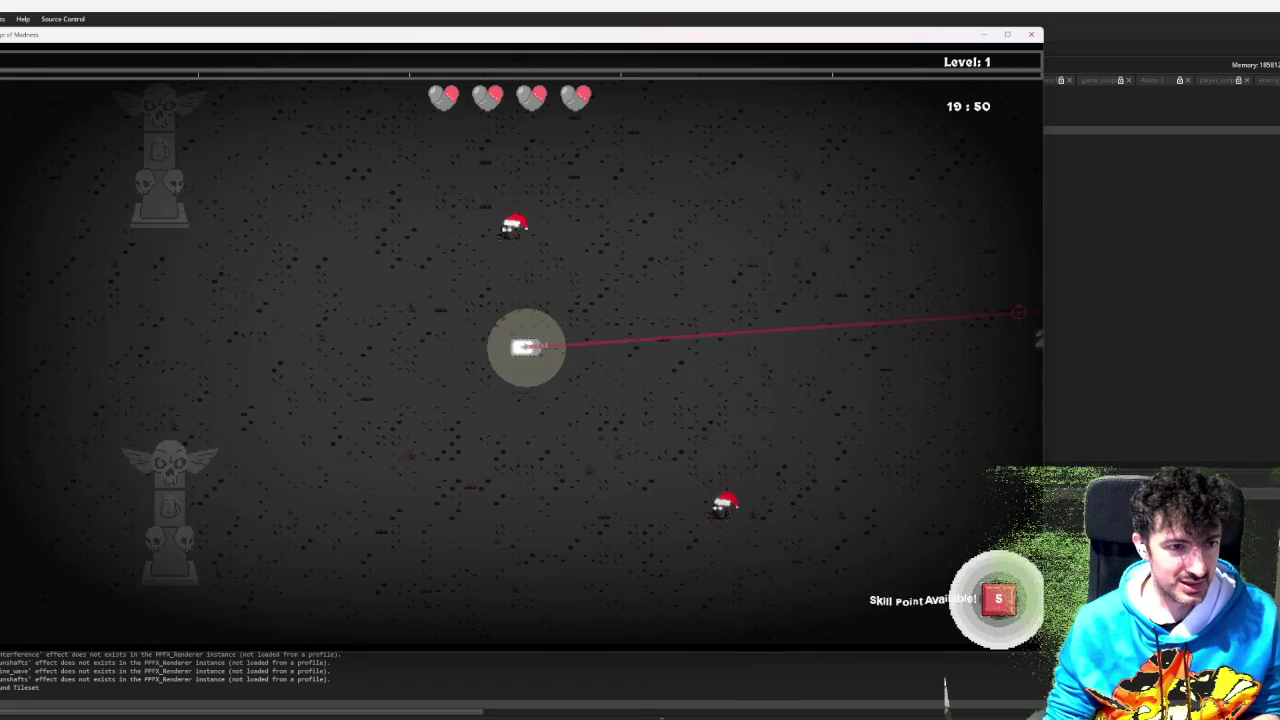
key("d")
left_click(422, 462)
left_click(408, 465)
left_click(398, 467)
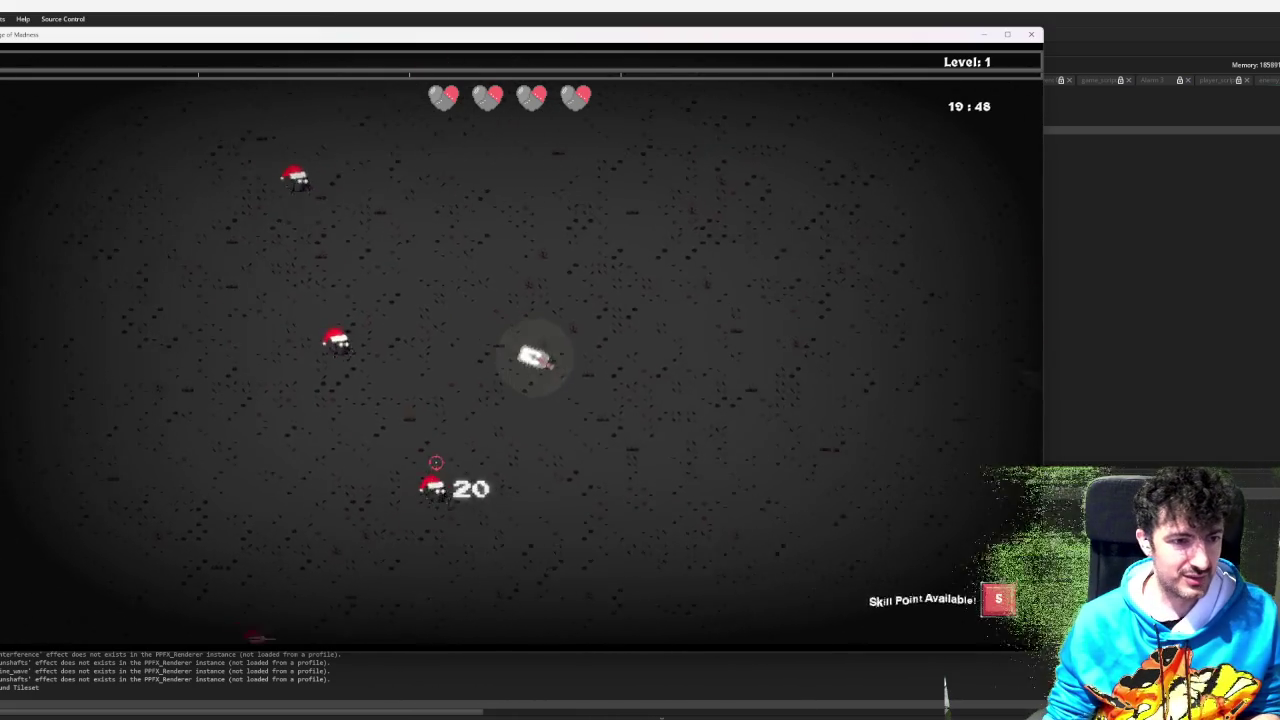
left_click(388, 375)
left_click(384, 369)
left_click(380, 363)
left_click(380, 358)
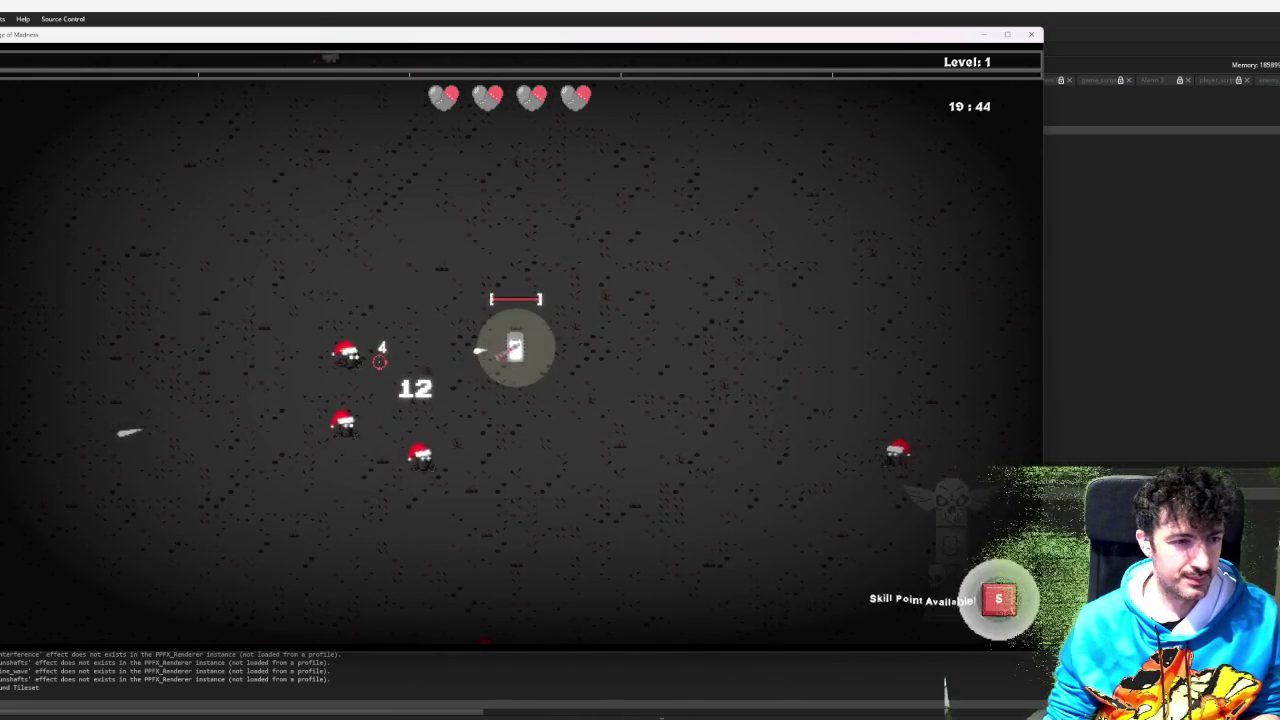
left_click(428, 430)
left_click(436, 462)
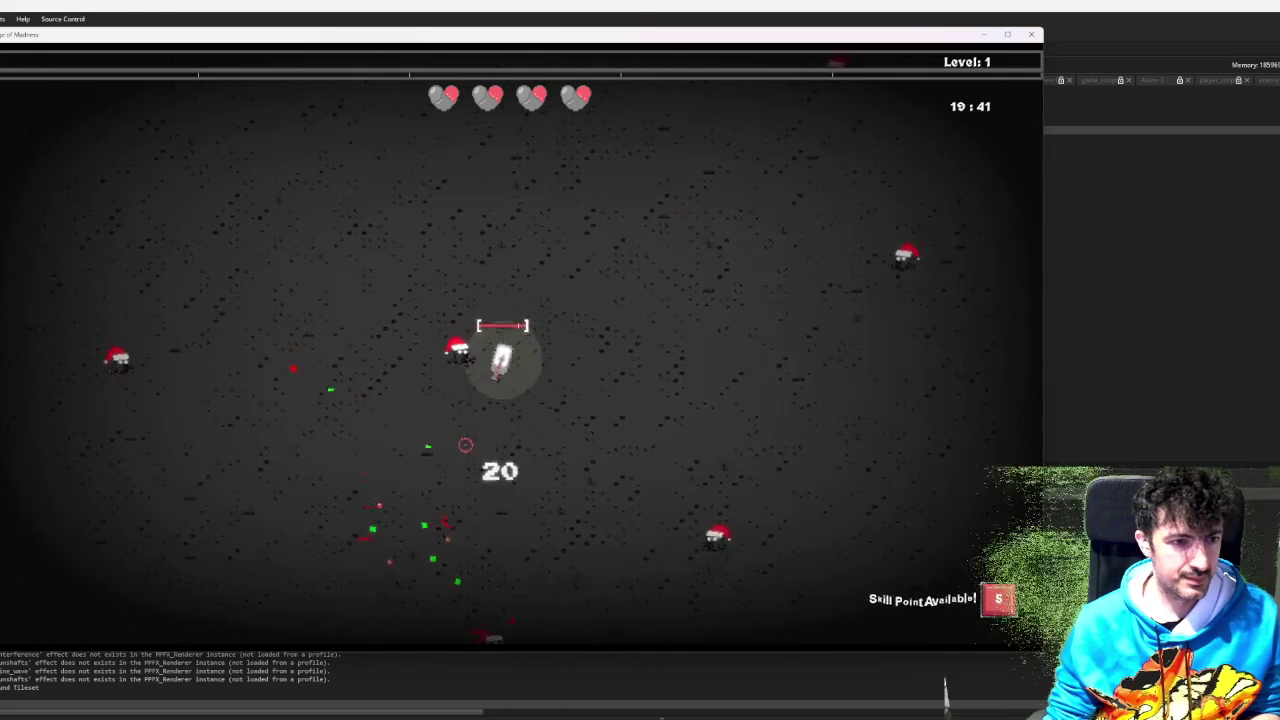
left_click(465, 444)
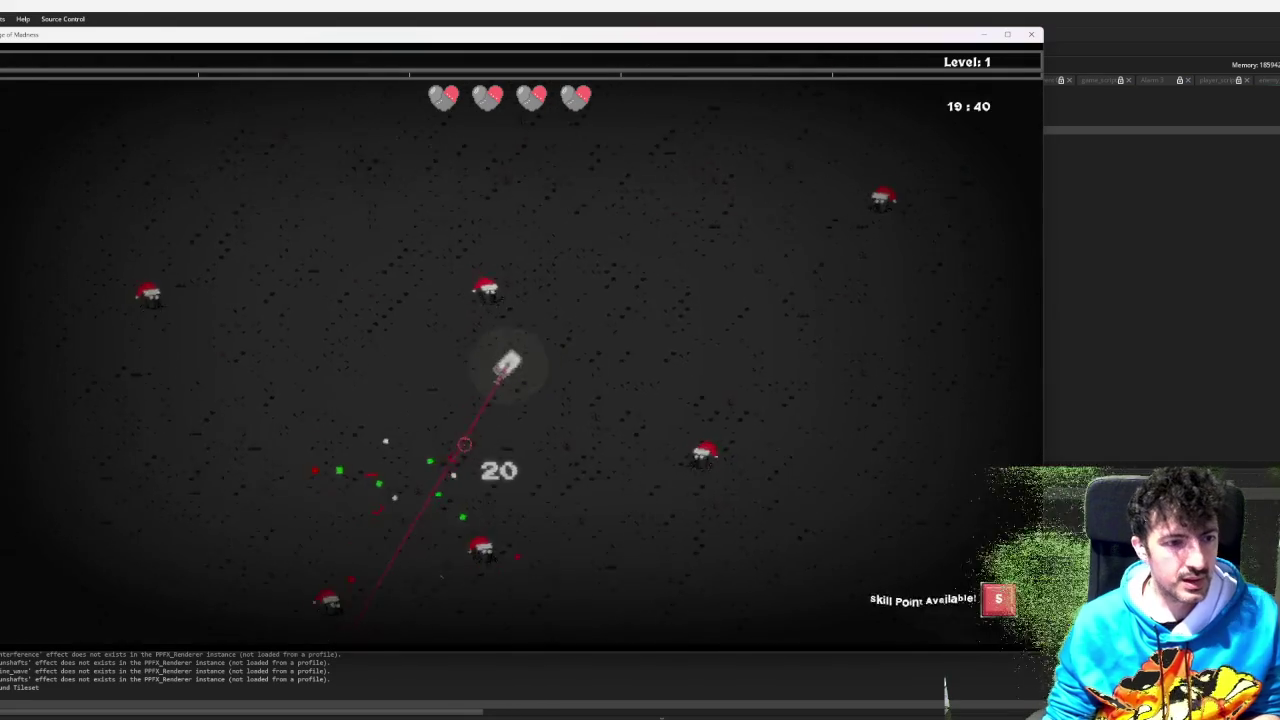
- Fire bursts at the enemies above and to the left until the magazine is empty
left_click(779, 291)
left_click(770, 277)
left_click(745, 245)
left_click(720, 220)
left_click(707, 205)
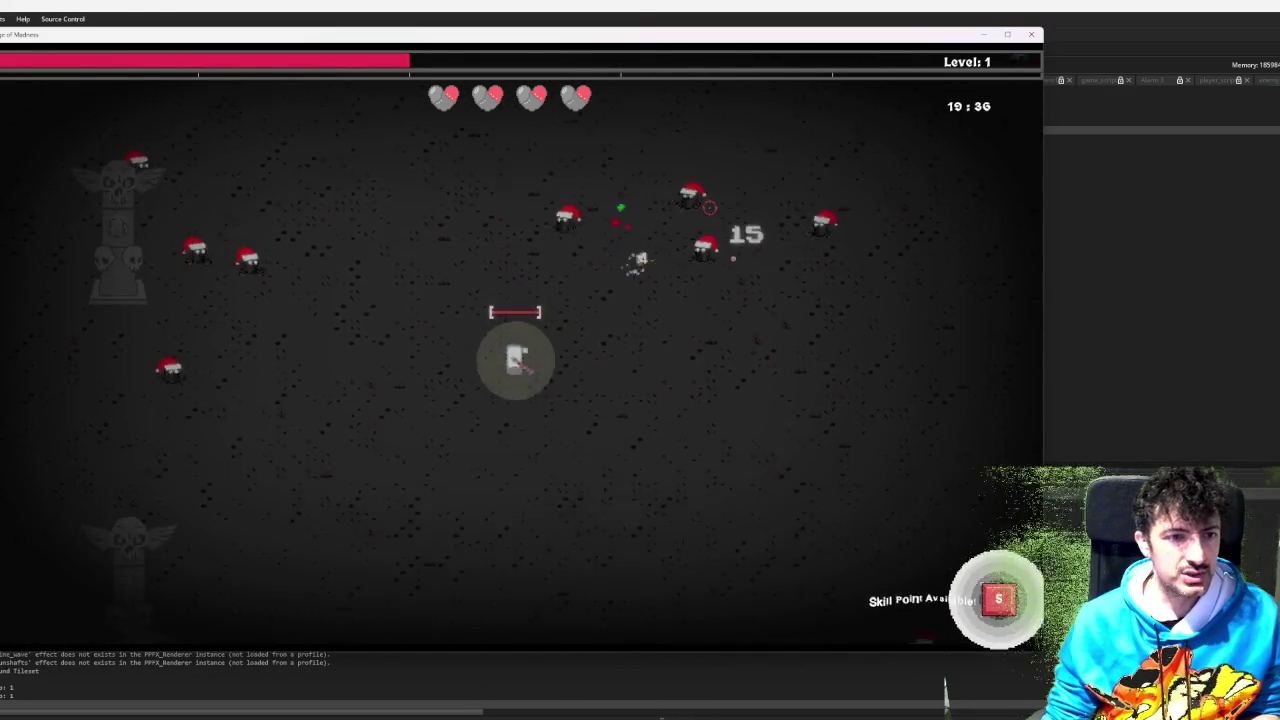
left_click(680, 195)
left_click(635, 180)
left_click(584, 191)
left_click(584, 191)
left_click(552, 193)
left_click(560, 205)
left_click(569, 220)
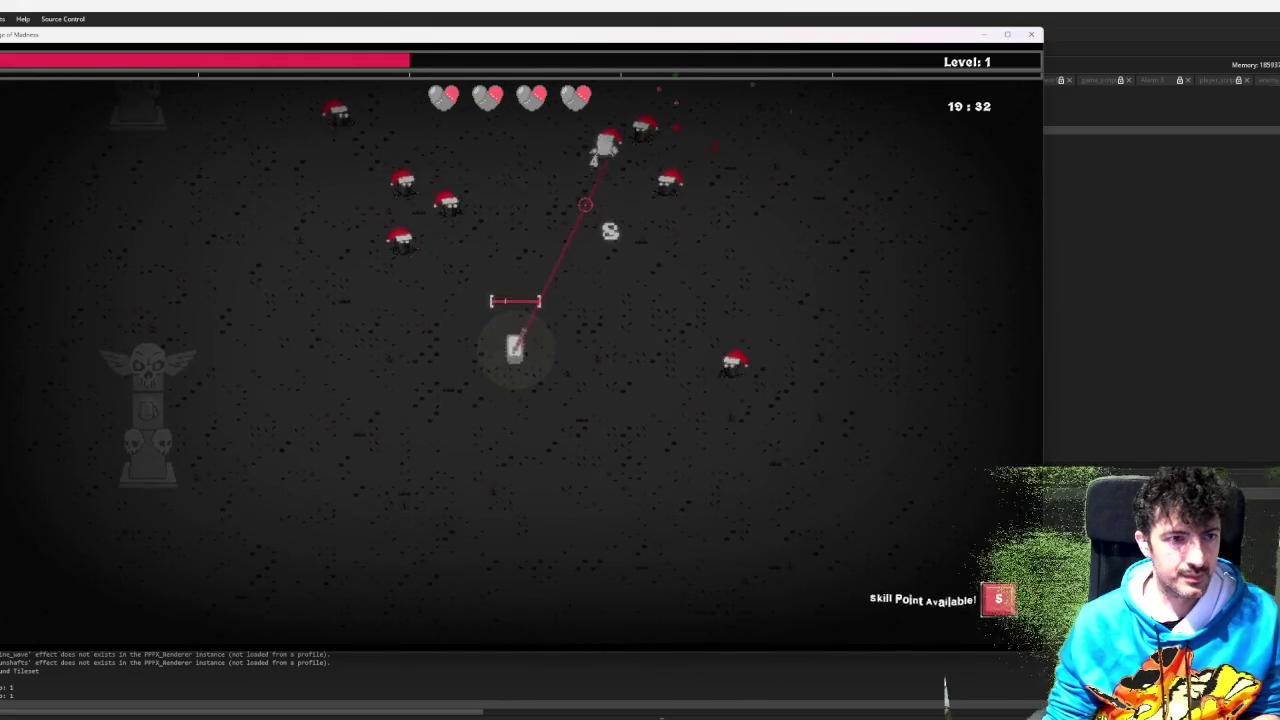
- Reload, reposition away from enemies and open the Offensive Skill Tree
key("r")
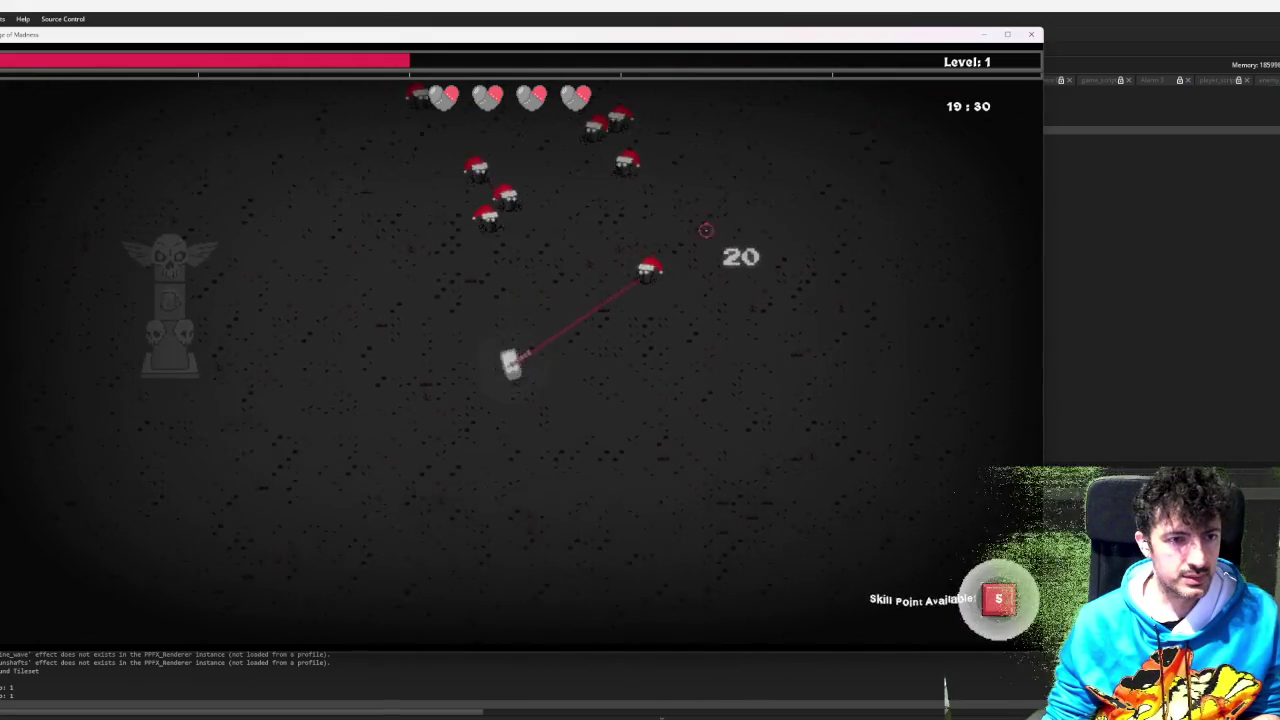
key("d")
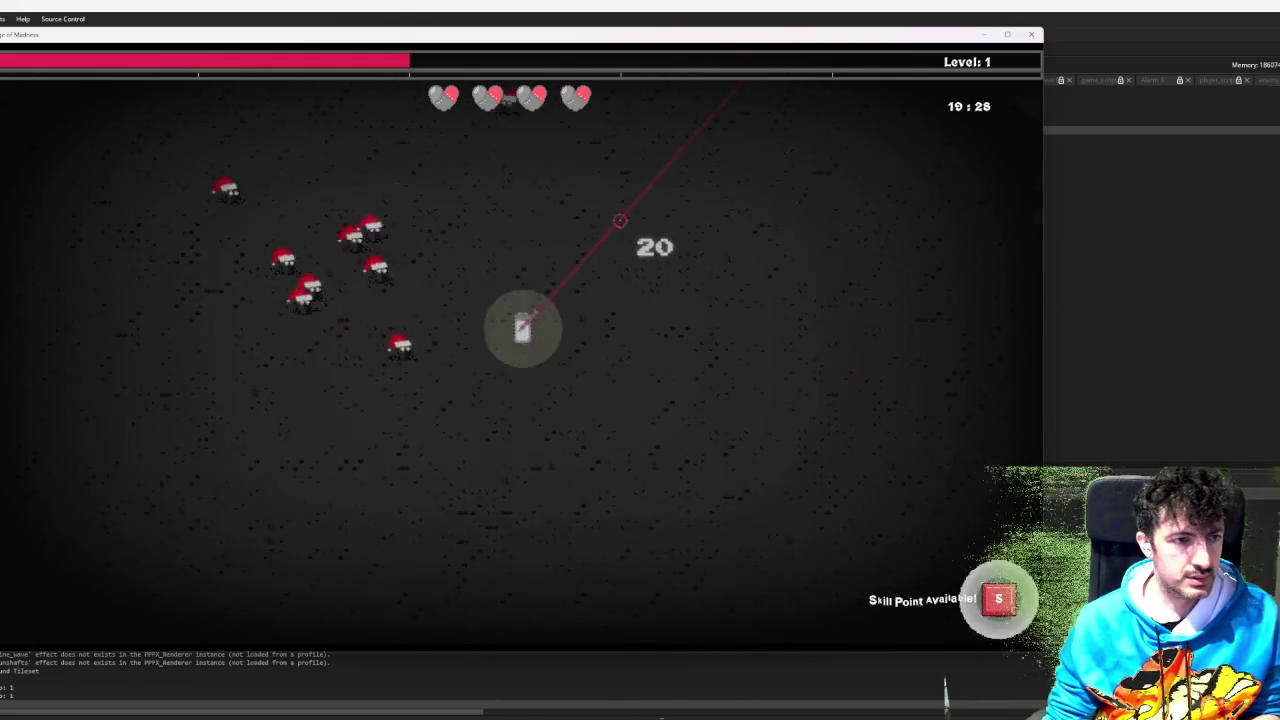
key("Tab")
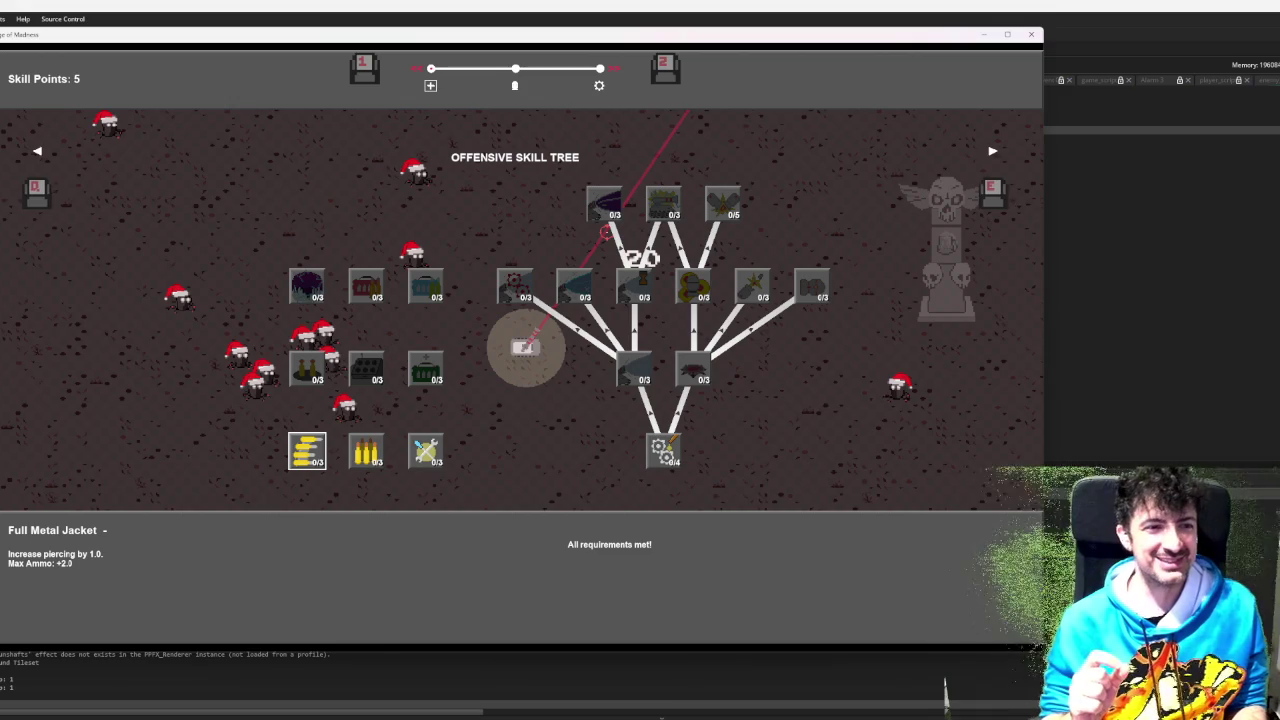
- View weapon stats, pause, return to the Offensive Skill Tree, then quit to the editor
key("Escape")
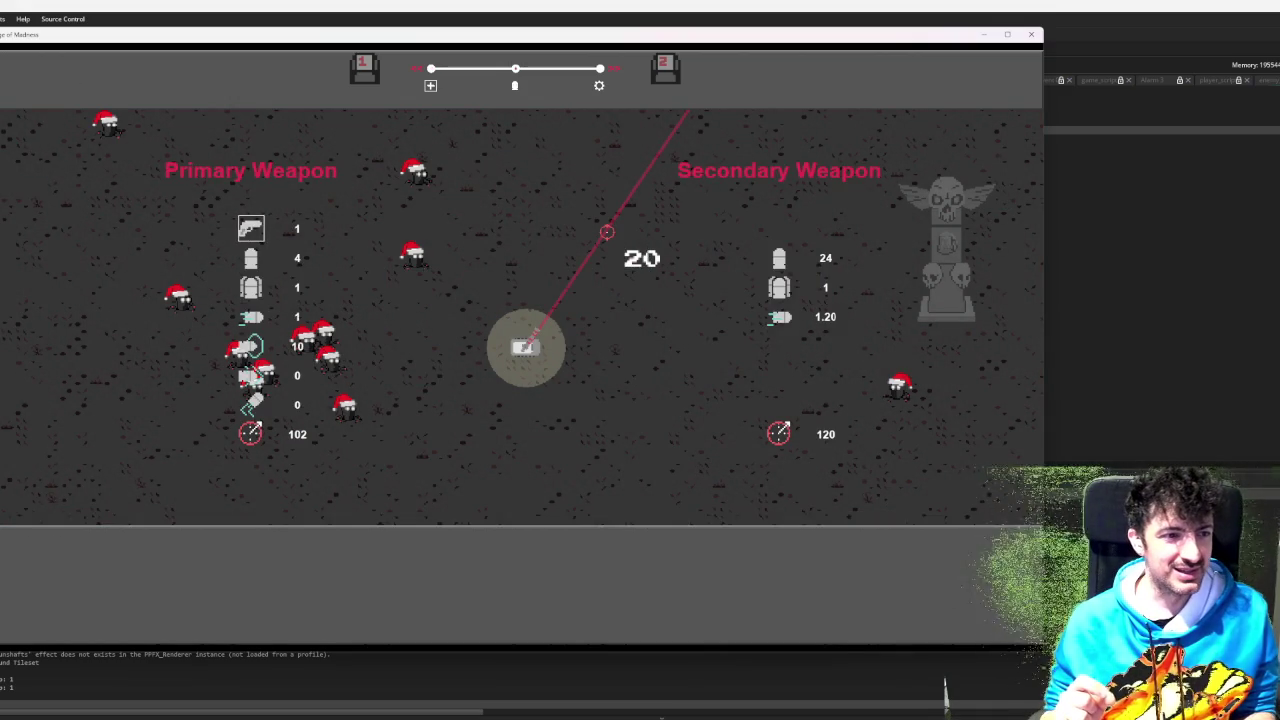
key("Escape")
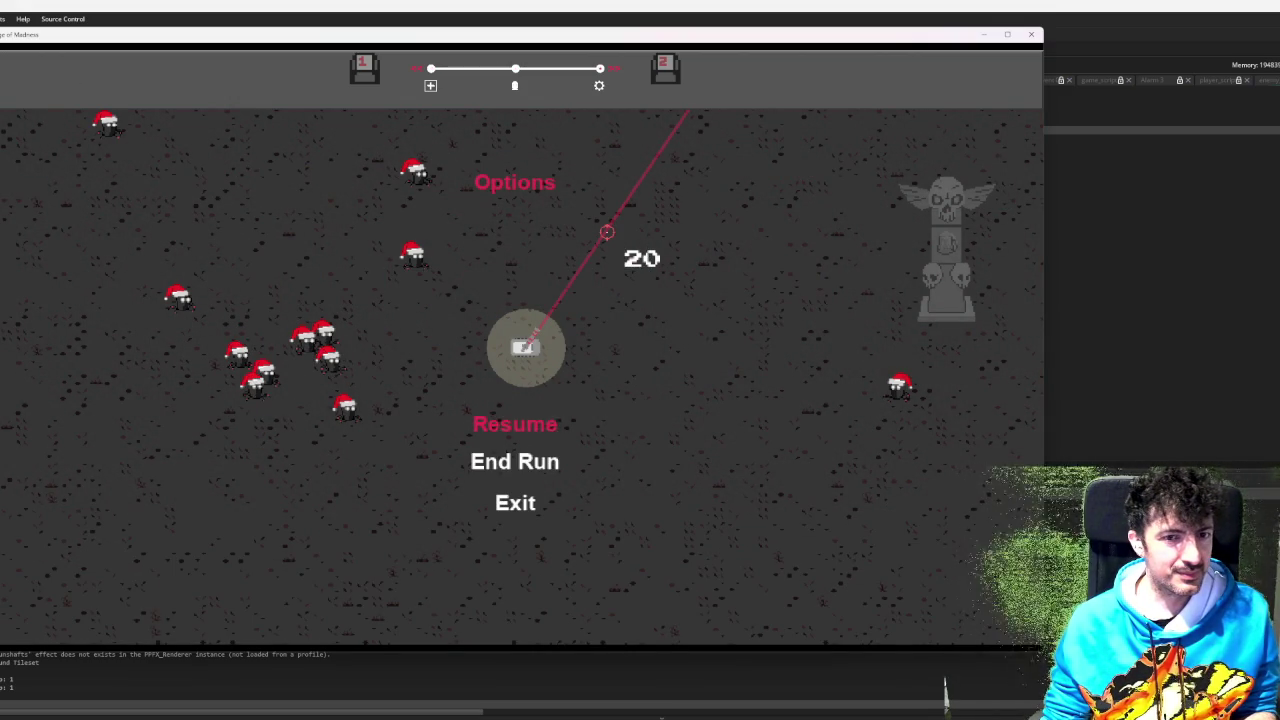
key("Tab")
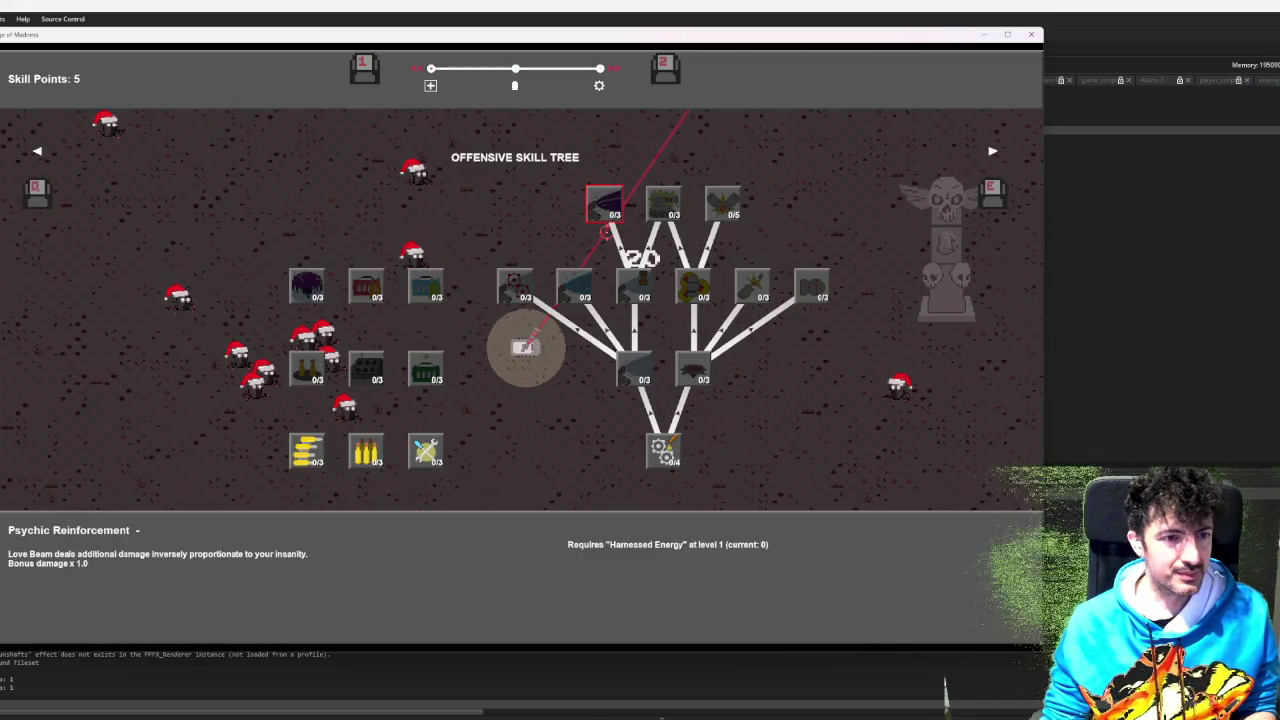
key("Tab")
key("Tab")
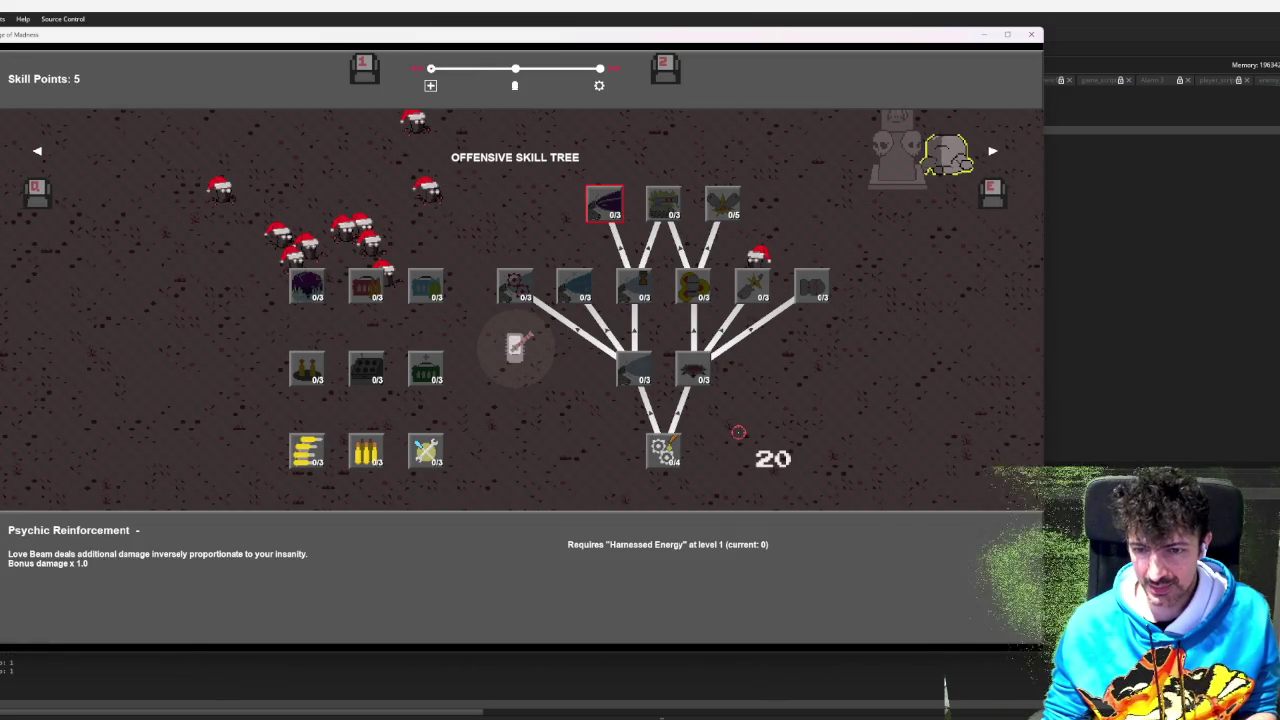
key("Escape")
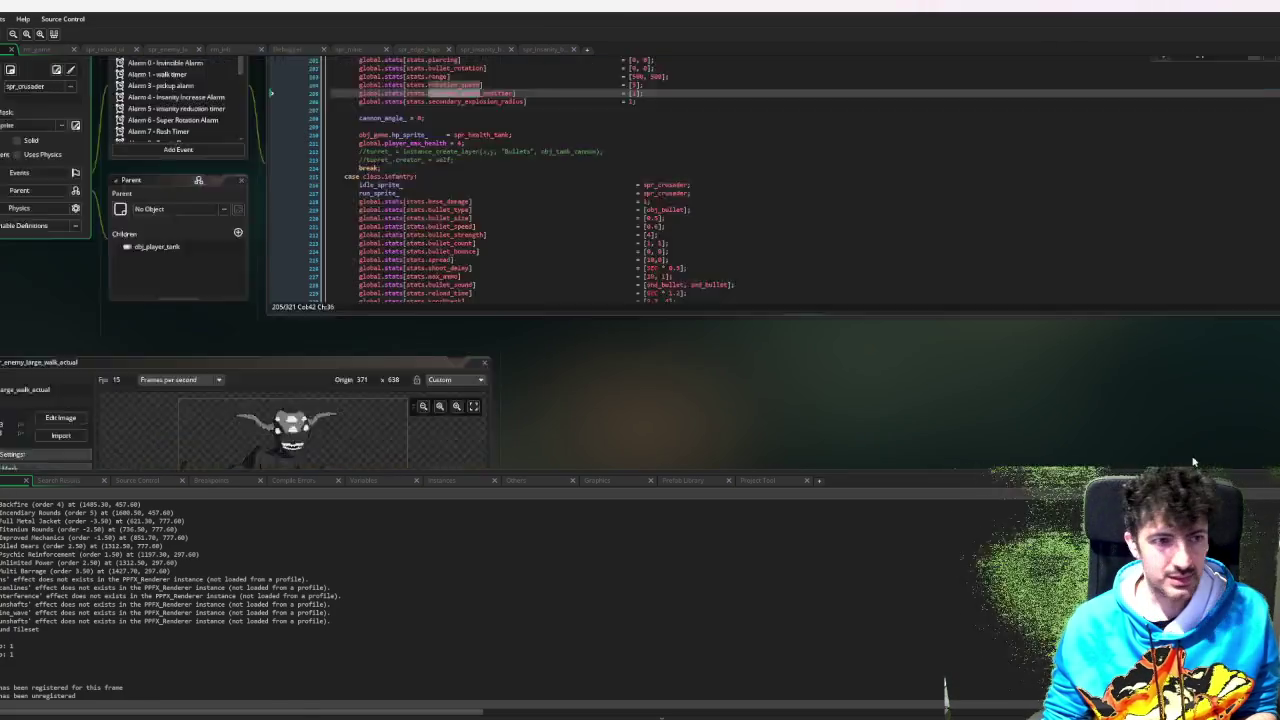
- Open obj_player_tank's User Event 0 - Move State code
scroll(197, 180, "down", 1)
scroll(197, 180, "down", 5)
scroll(197, 183, "up", 4)
scroll(219, 188, "up", 2)
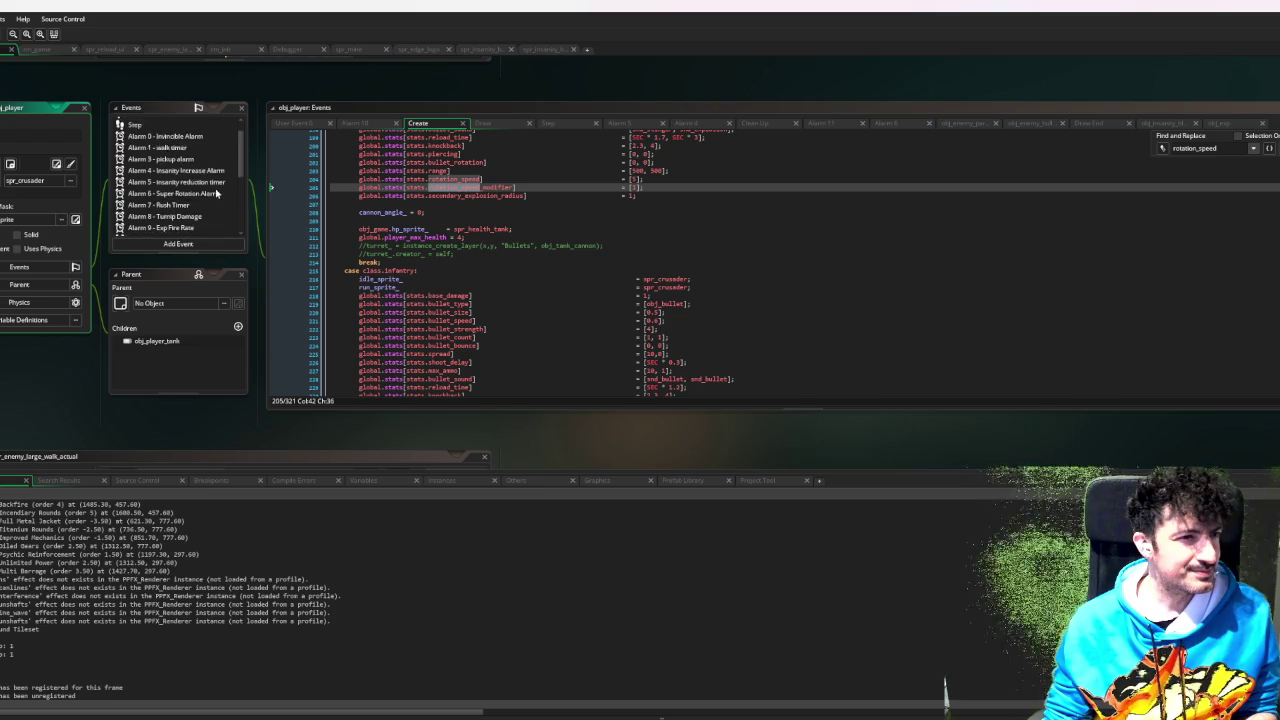
scroll(216, 192, "down", 2)
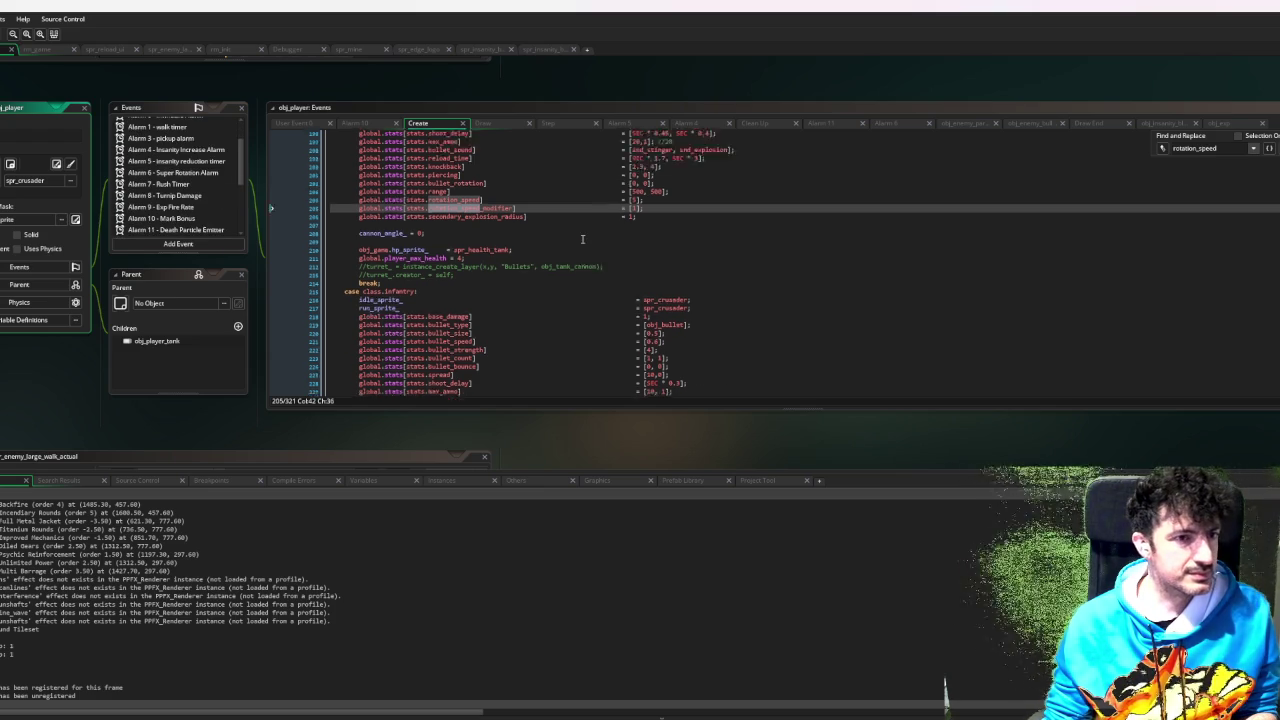
scroll(601, 257, "up", 10)
scroll(601, 257, "up", 12)
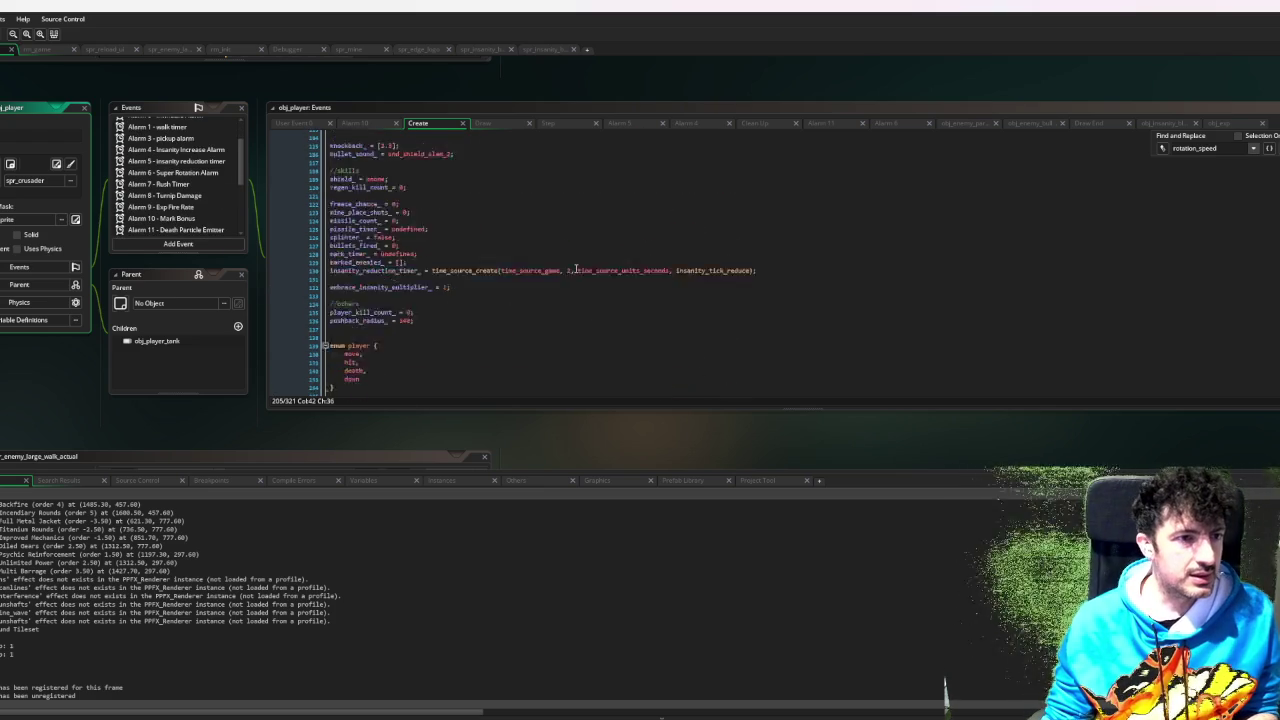
scroll(575, 268, "up", 7)
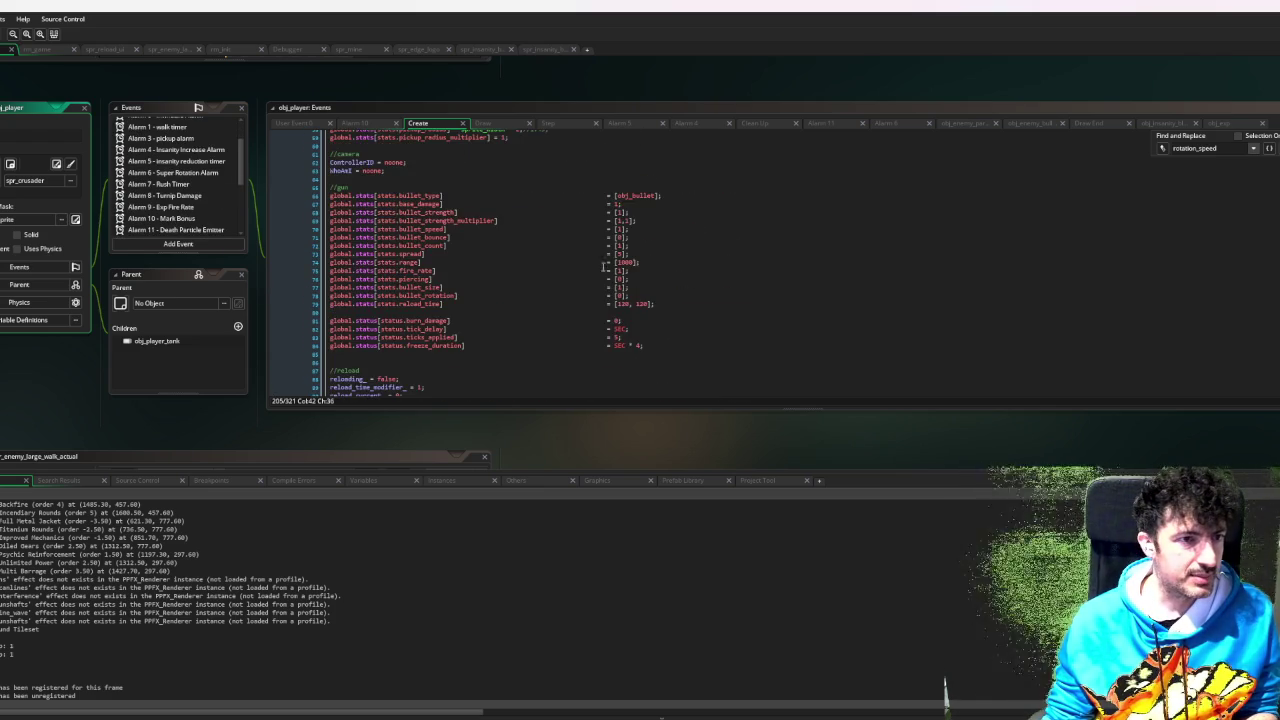
scroll(170, 183, "down", 5)
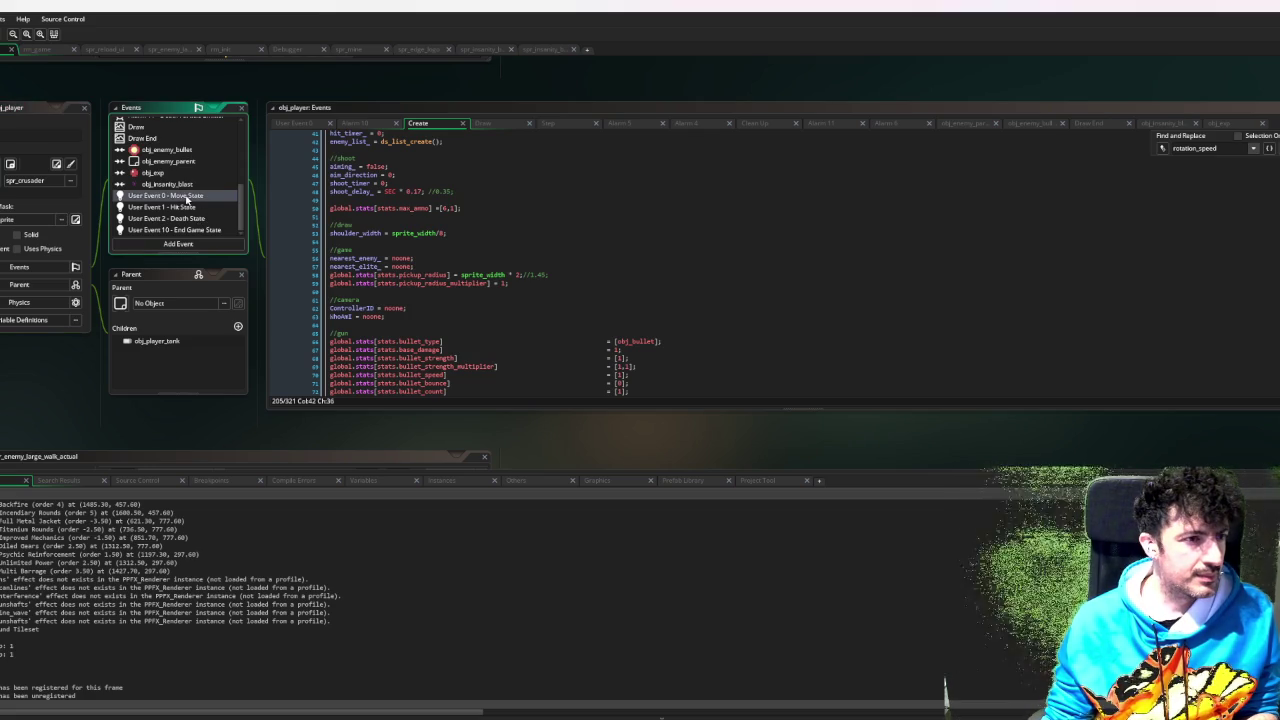
left_click(188, 198)
scroll(502, 210, "down", 20)
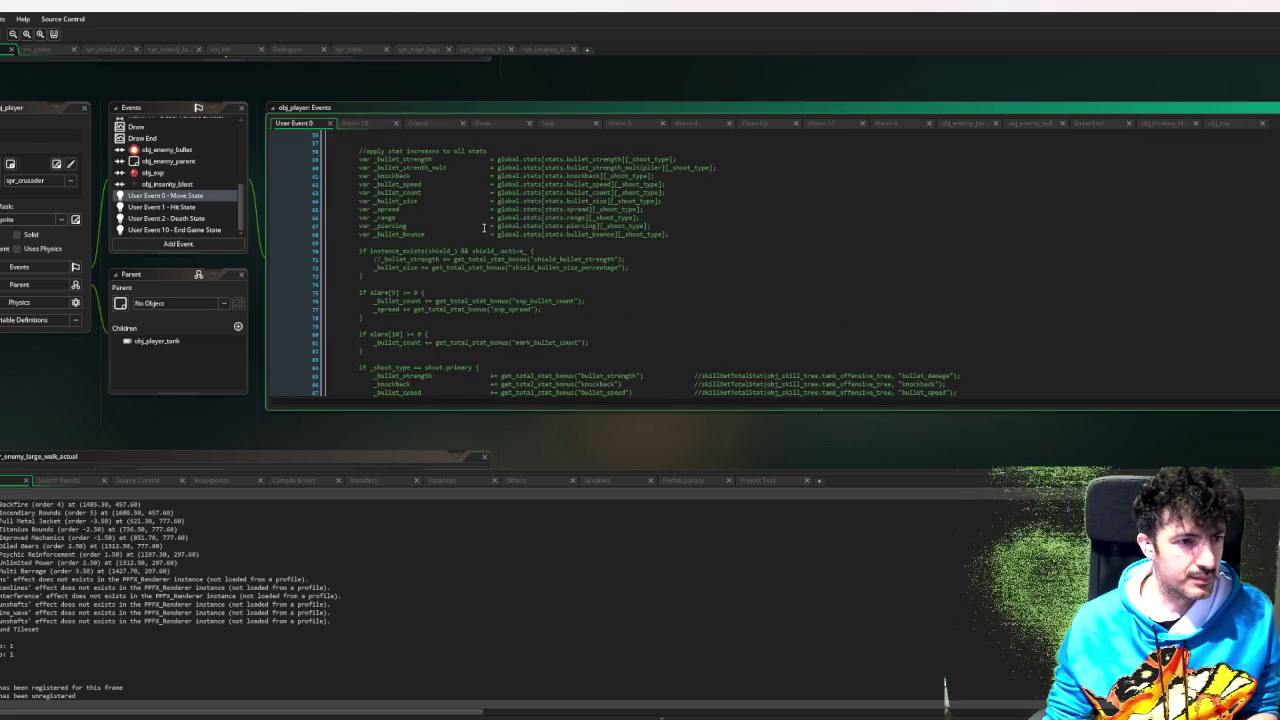
scroll(480, 231, "down", 3)
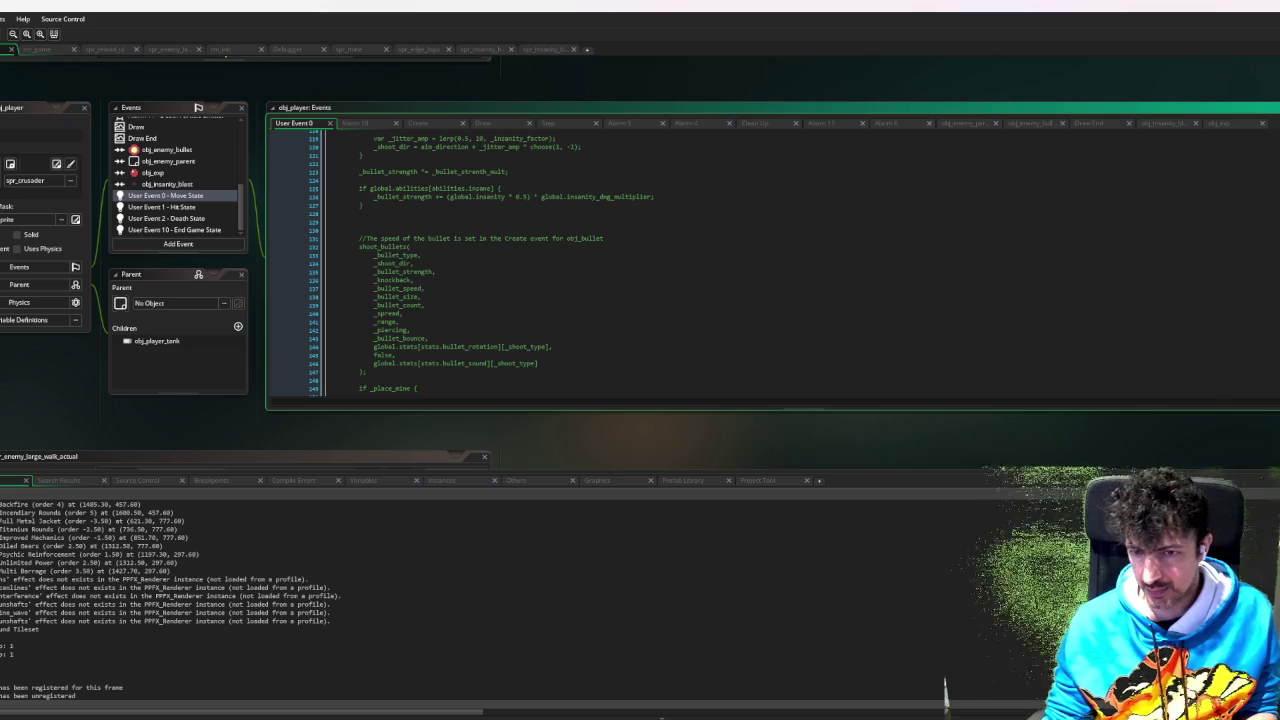
double_click(157, 341)
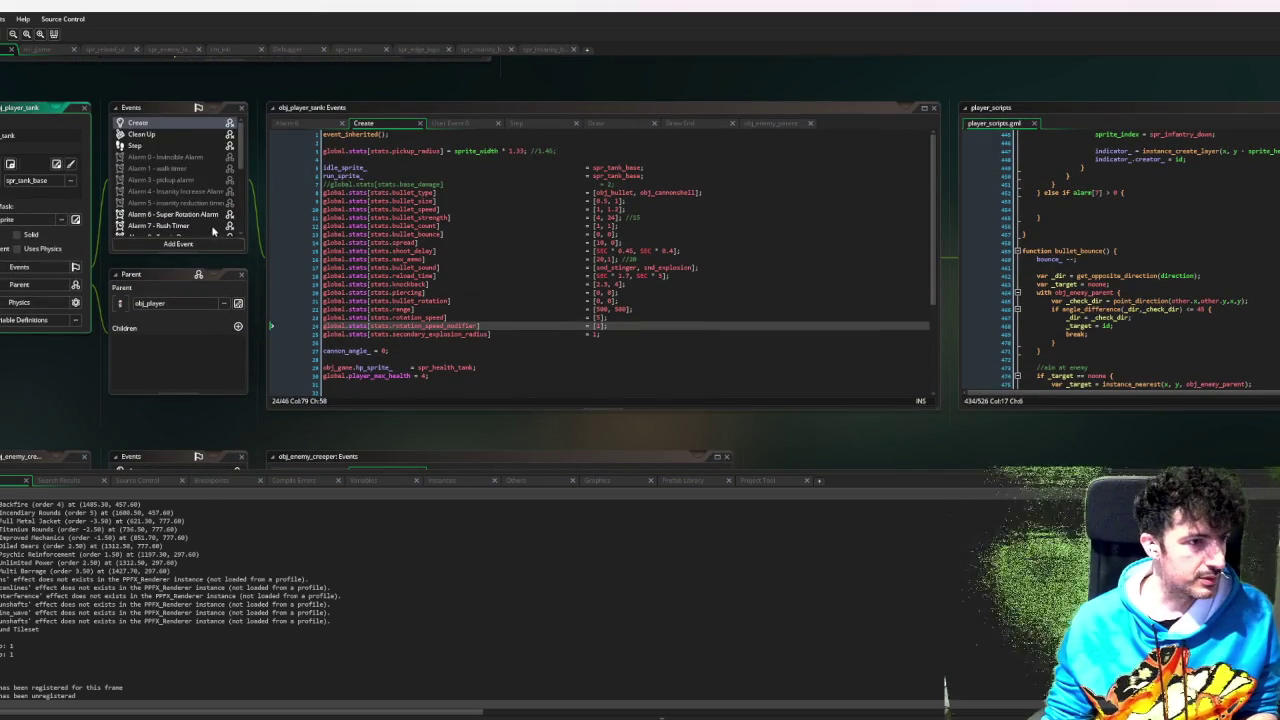
scroll(212, 231, "down", 5)
left_click(198, 198)
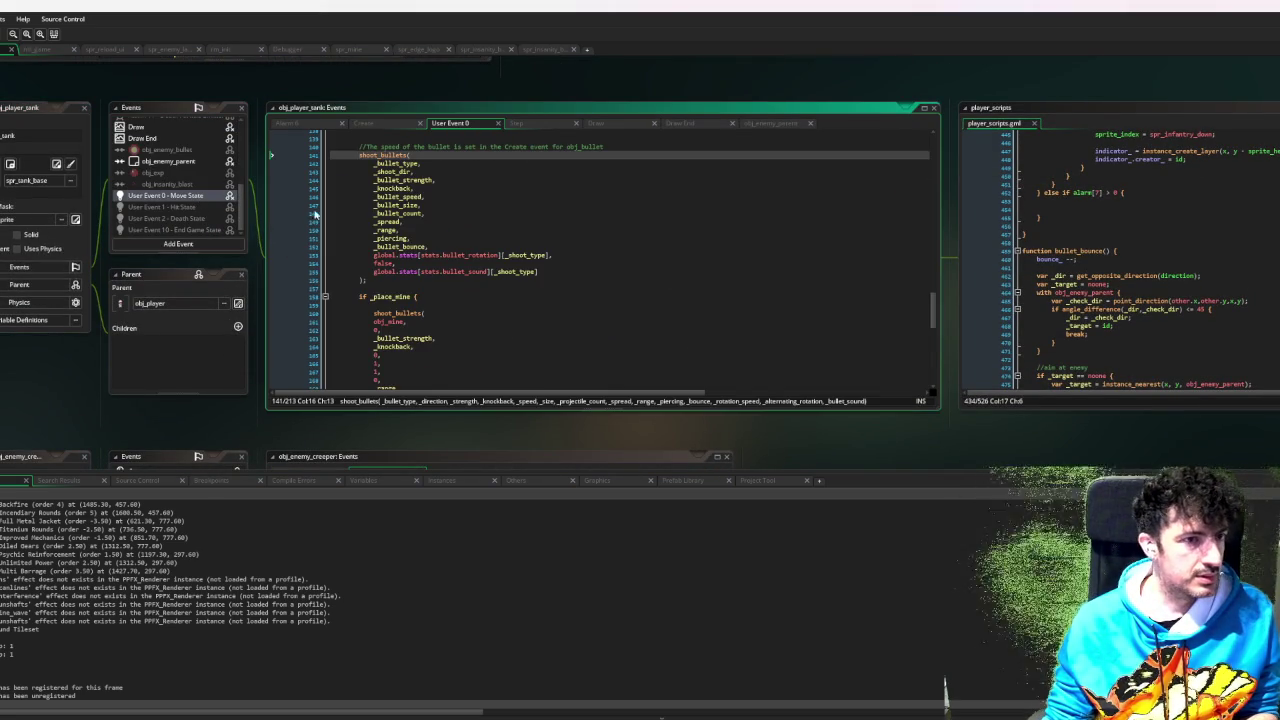
- Set a breakpoint on line 41, the secondary-shot bullet type, and return to the game
scroll(532, 265, "down", 5)
scroll(550, 281, "up", 20)
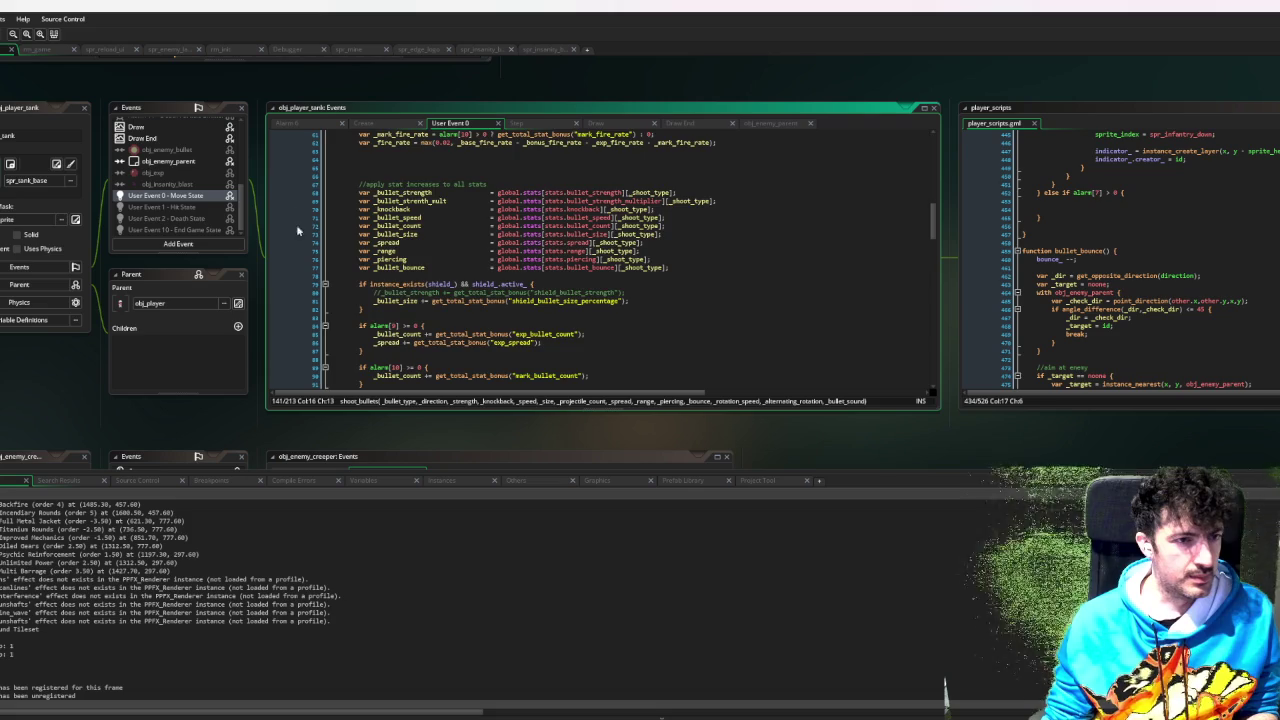
scroll(455, 246, "up", 10)
scroll(432, 259, "down", 5)
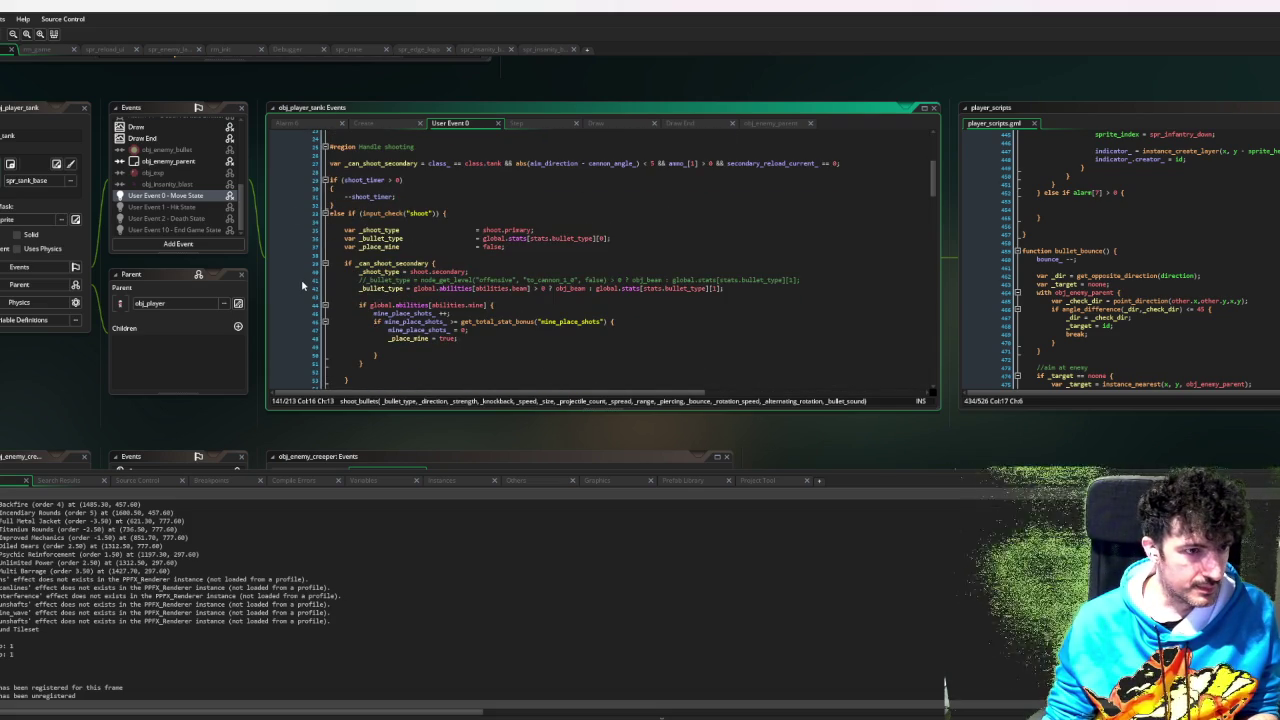
left_click(305, 280)
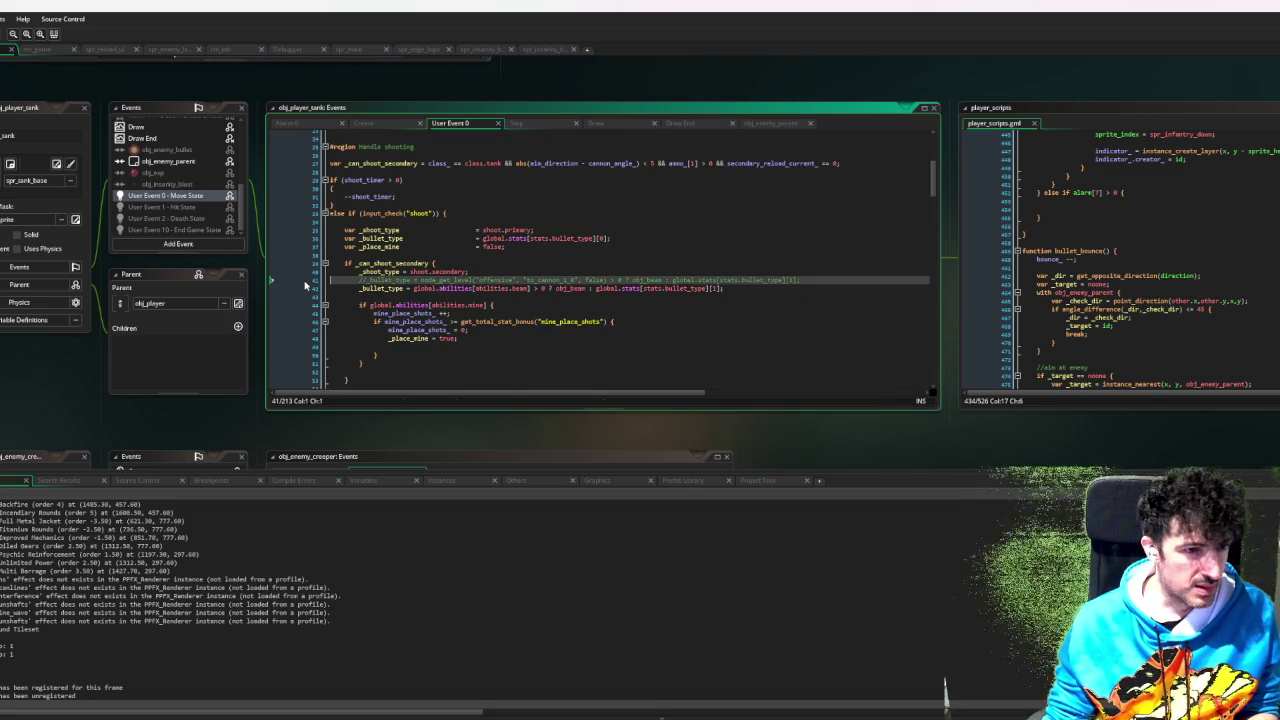
left_click(866, 716)
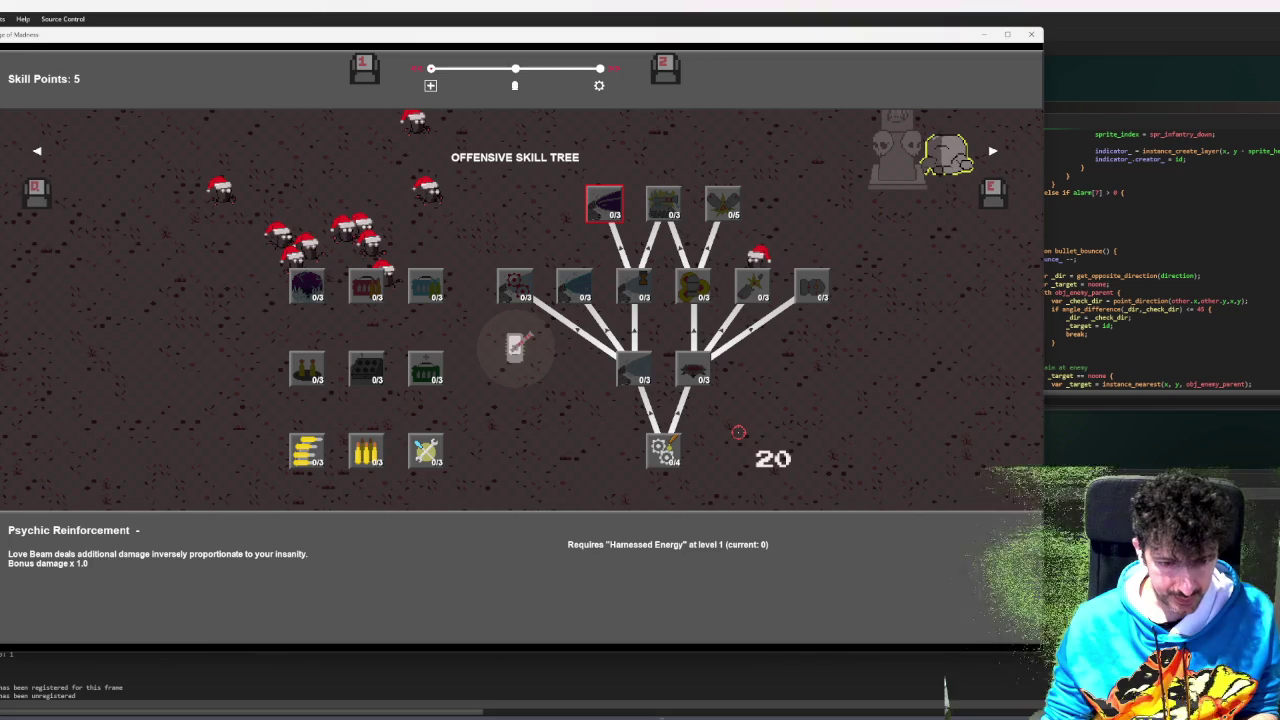
- Close the skill tree and drive the tank through the arena with the debugger attached
key("Escape")
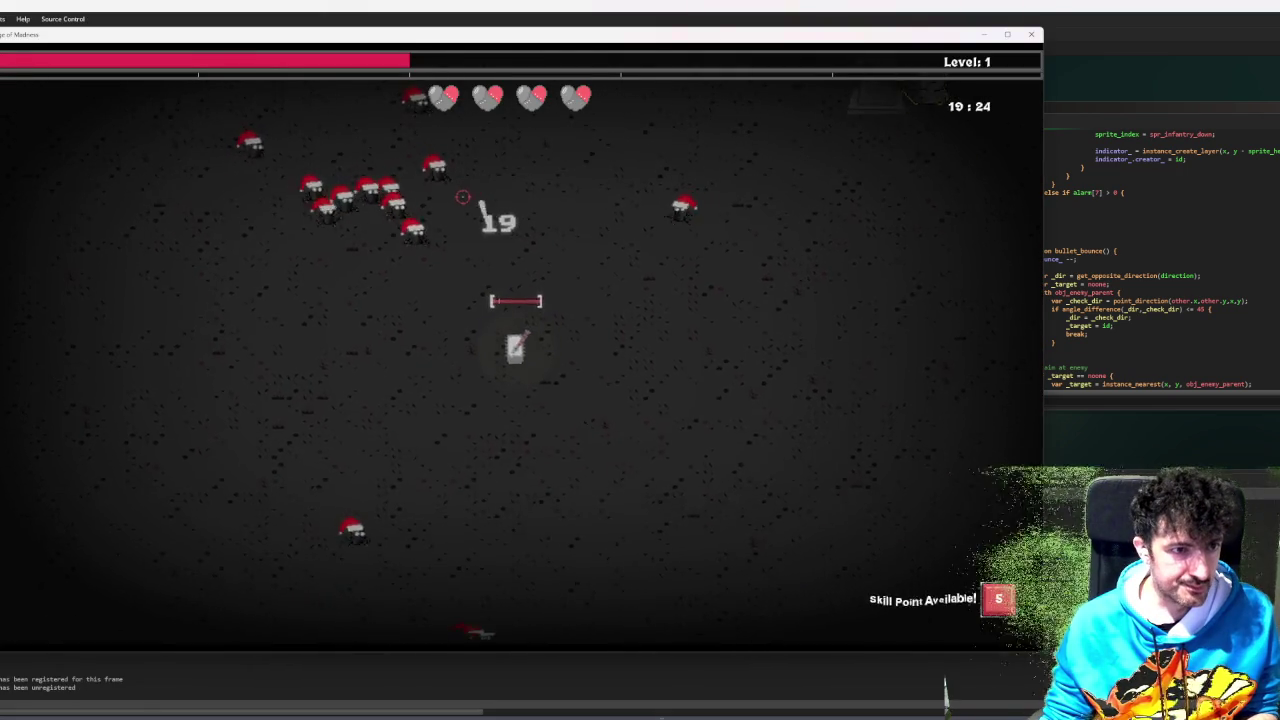
key("d")
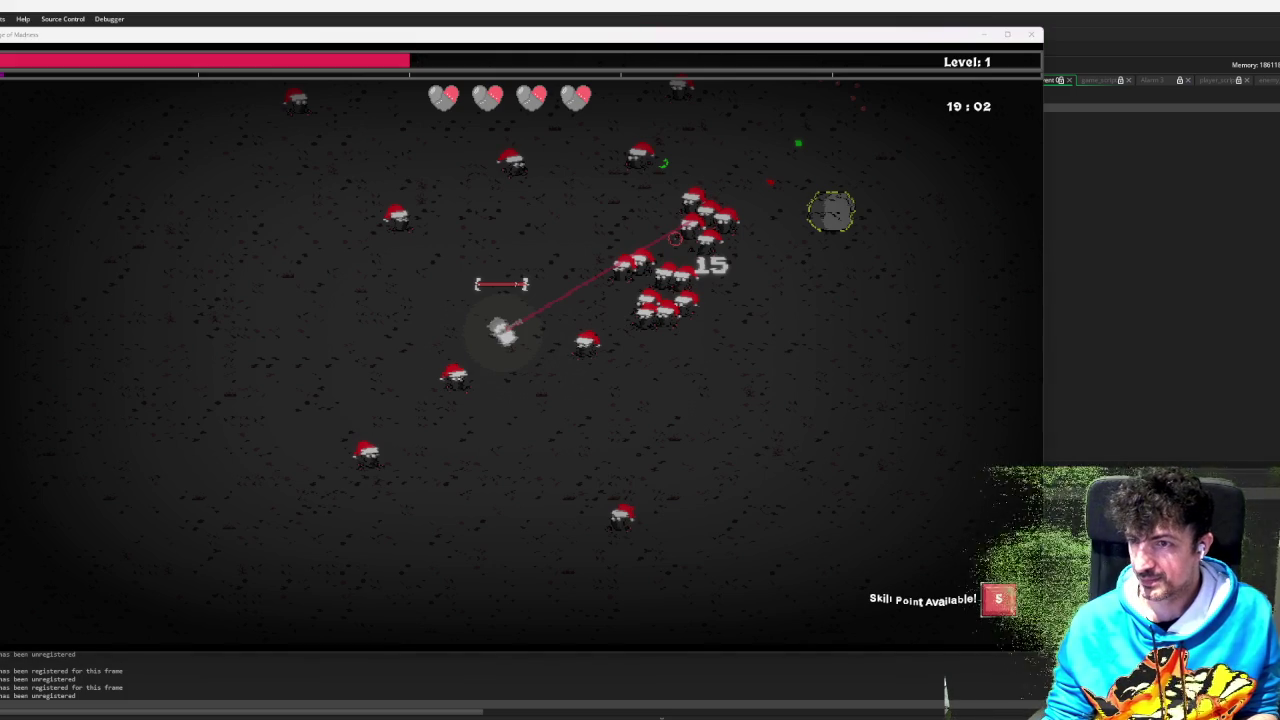
key("super+shift+s")
- Cancel the screen capture and move the tank up, right and down until the breakpoint hits
key("Escape")
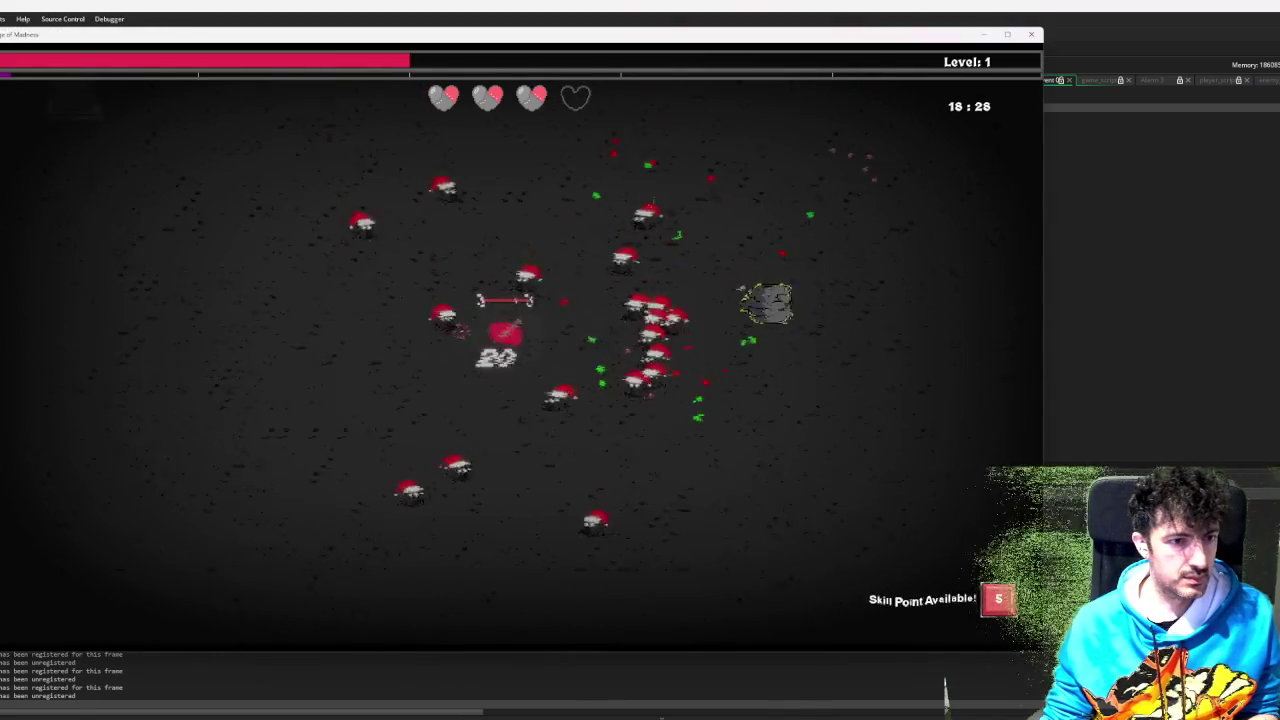
key("w")
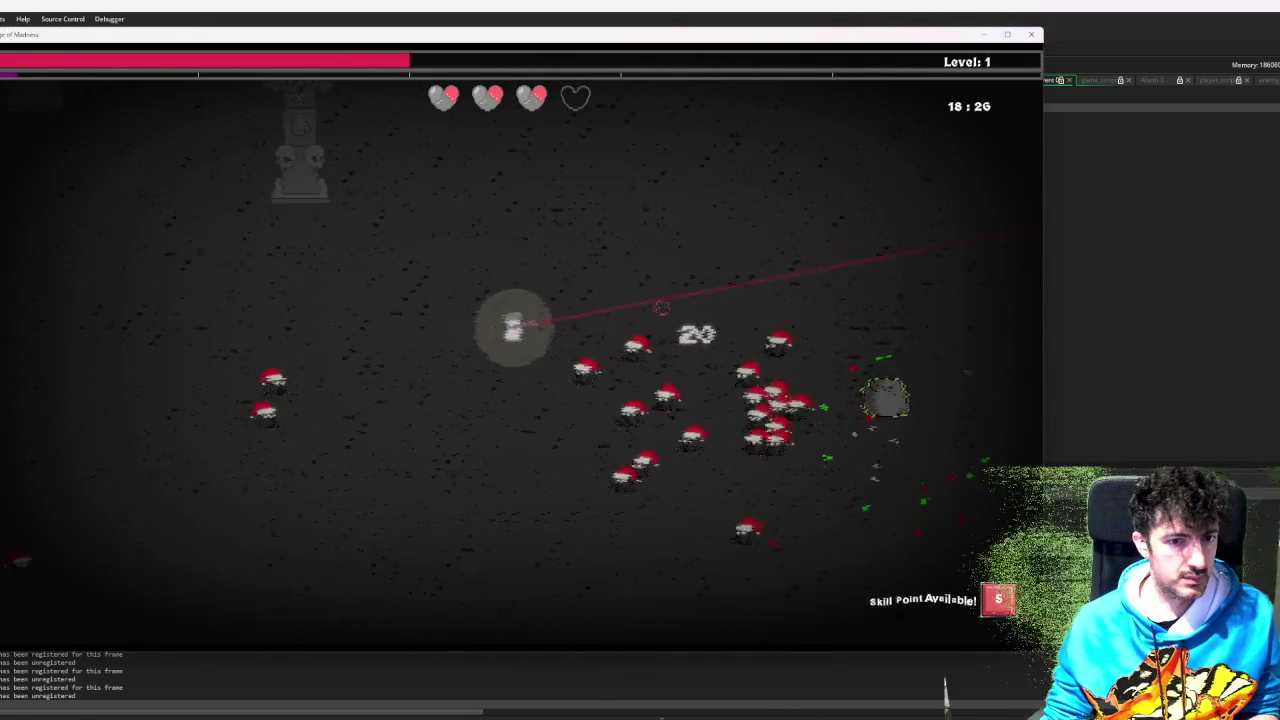
key("d")
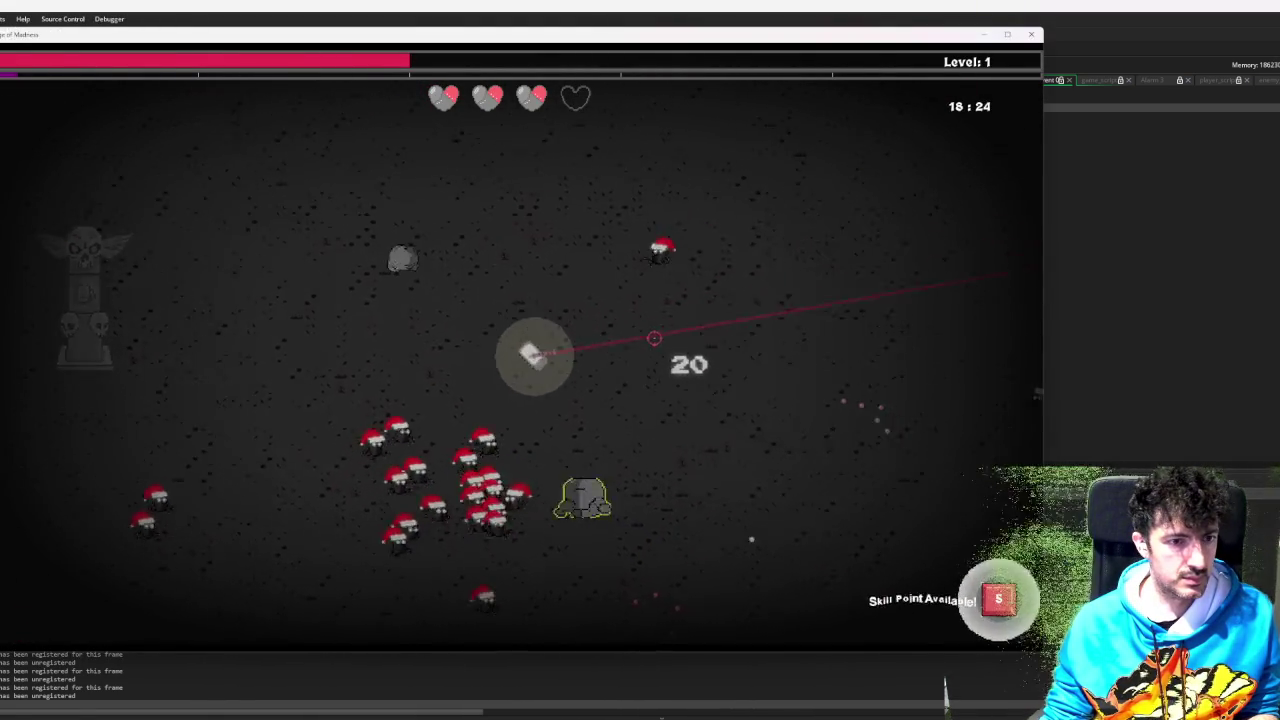
key("s")
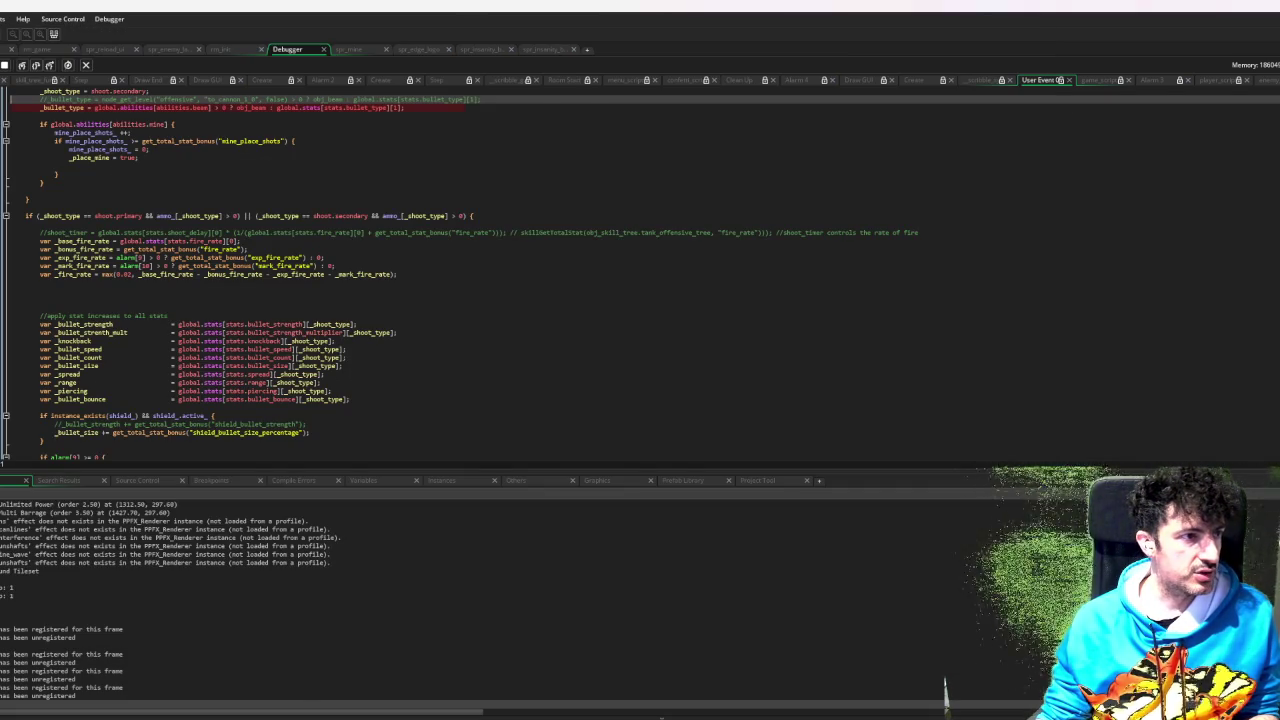
- Resume the game and open the skill tree, cycling through Defensive and Utility back to Offensive
key("F5")
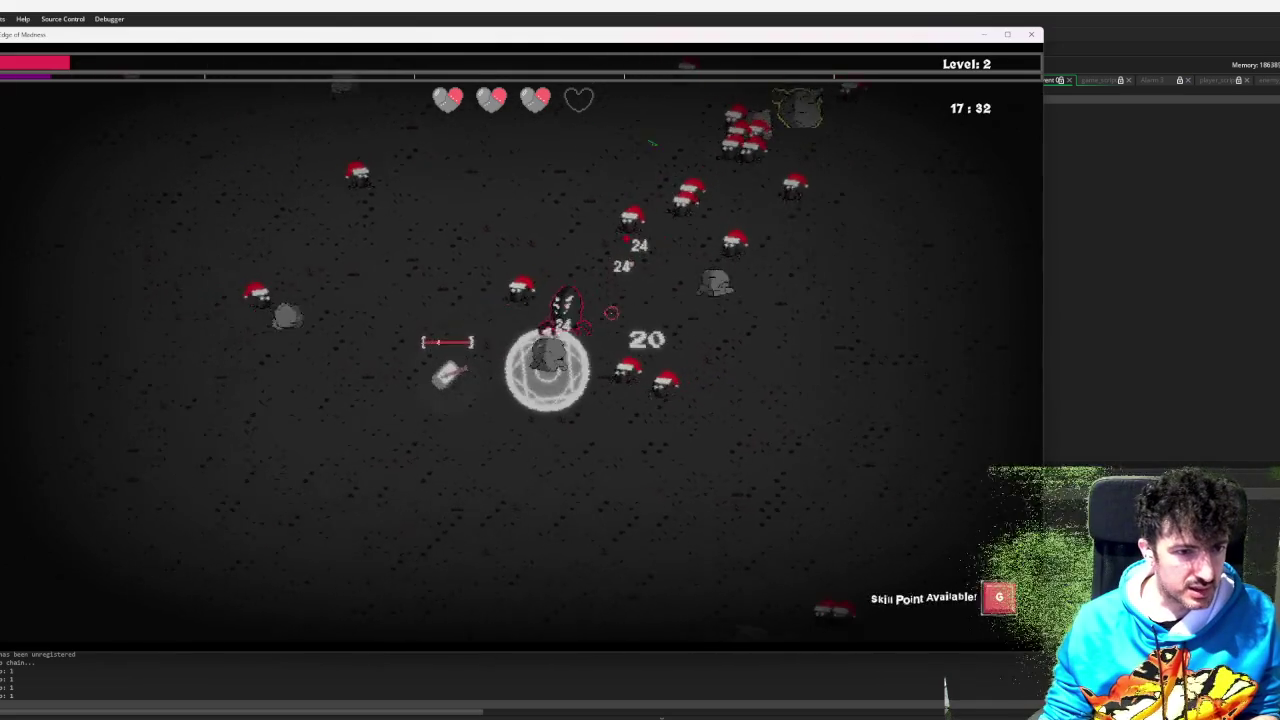
key("g")
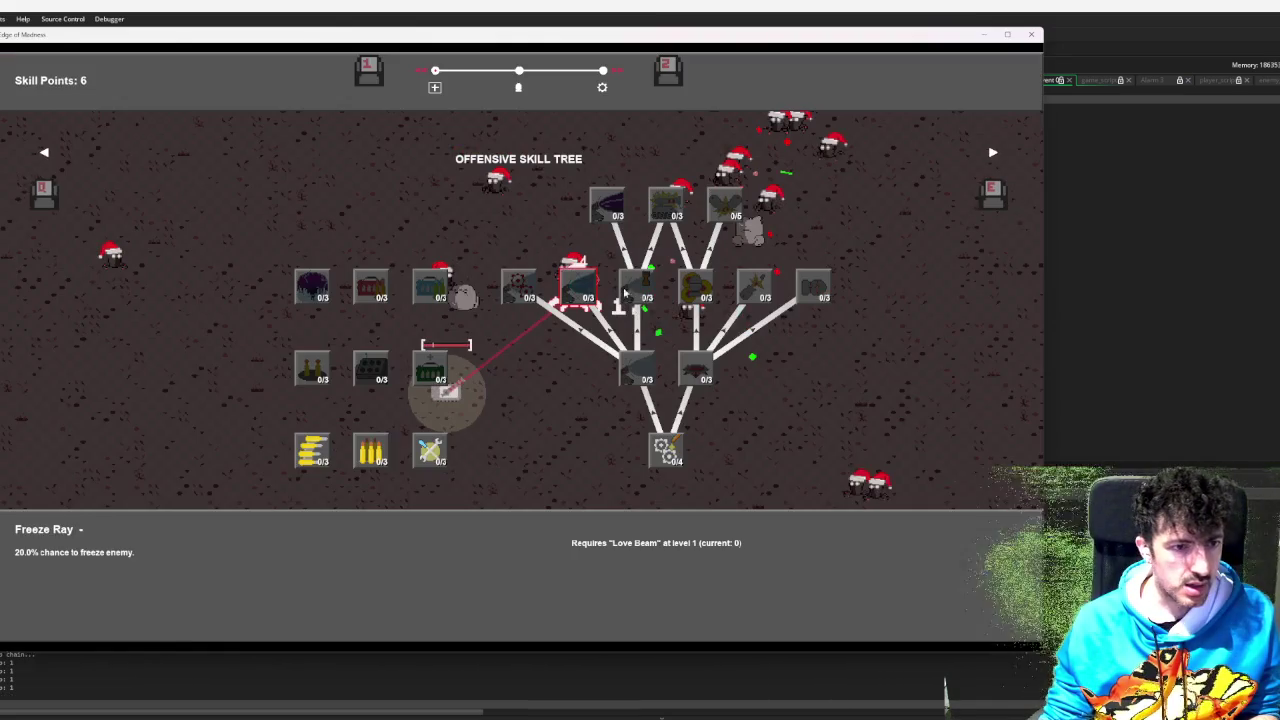
key("e")
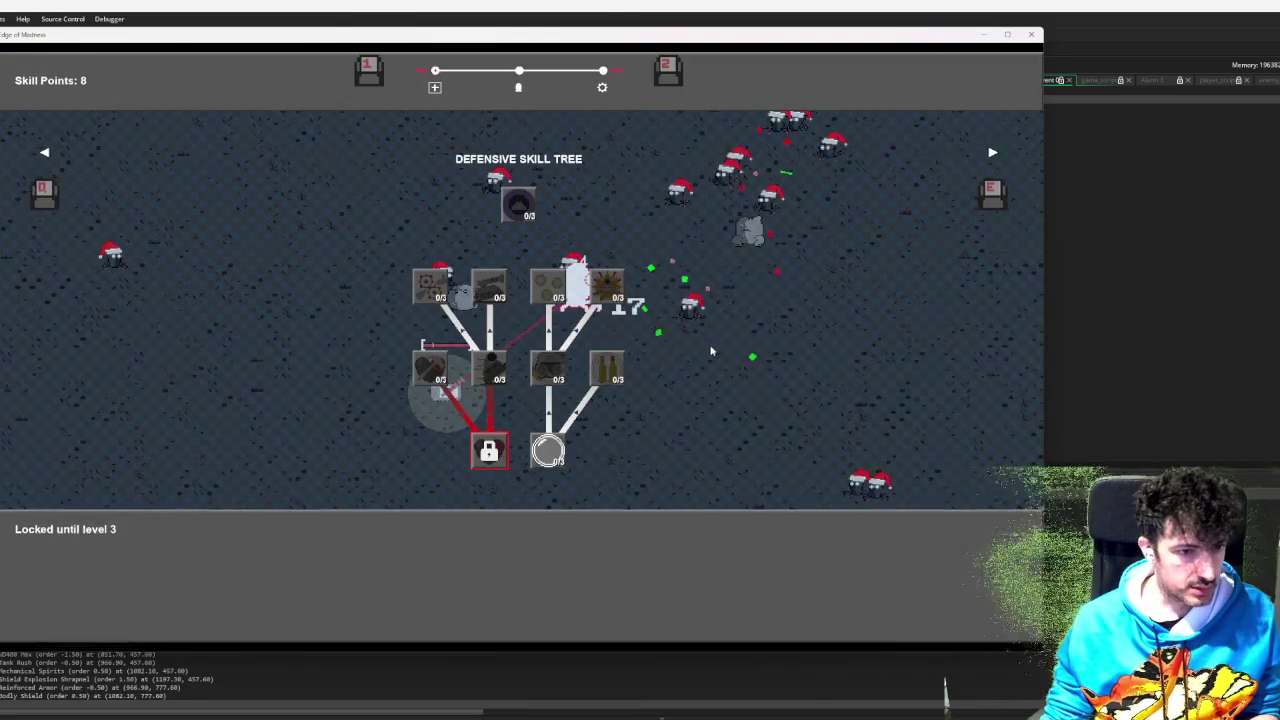
key("e")
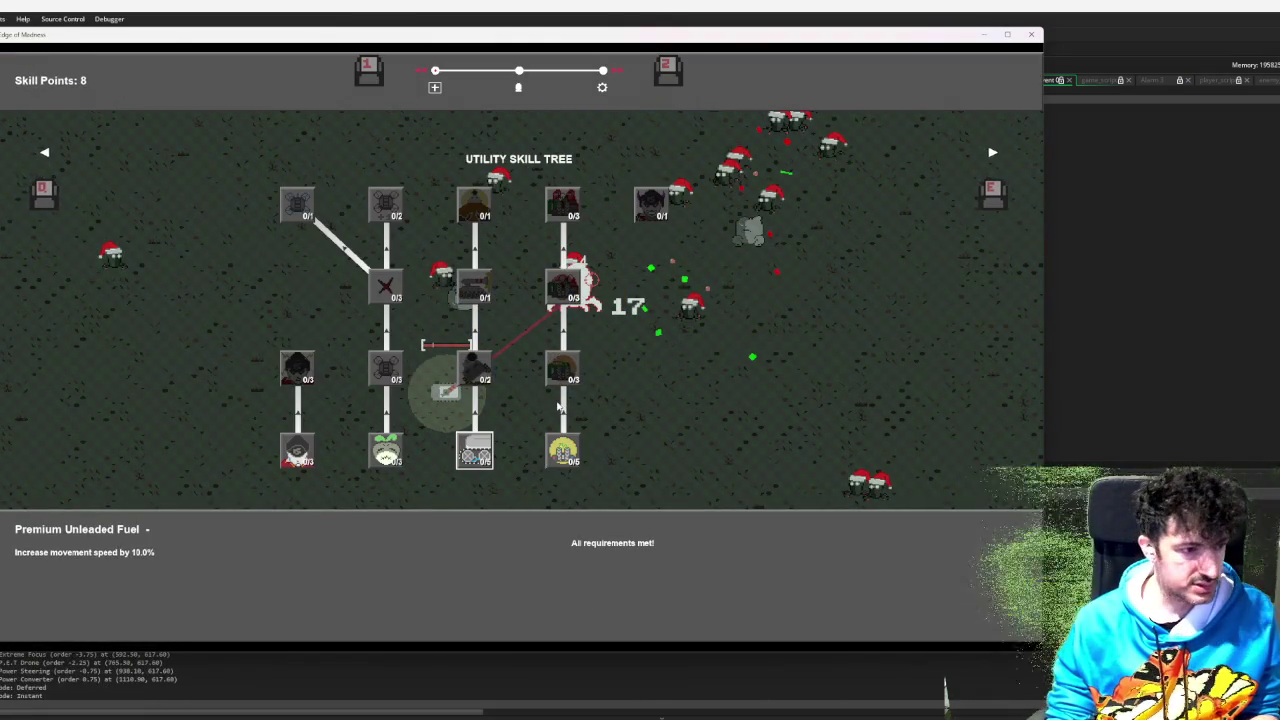
key("e")
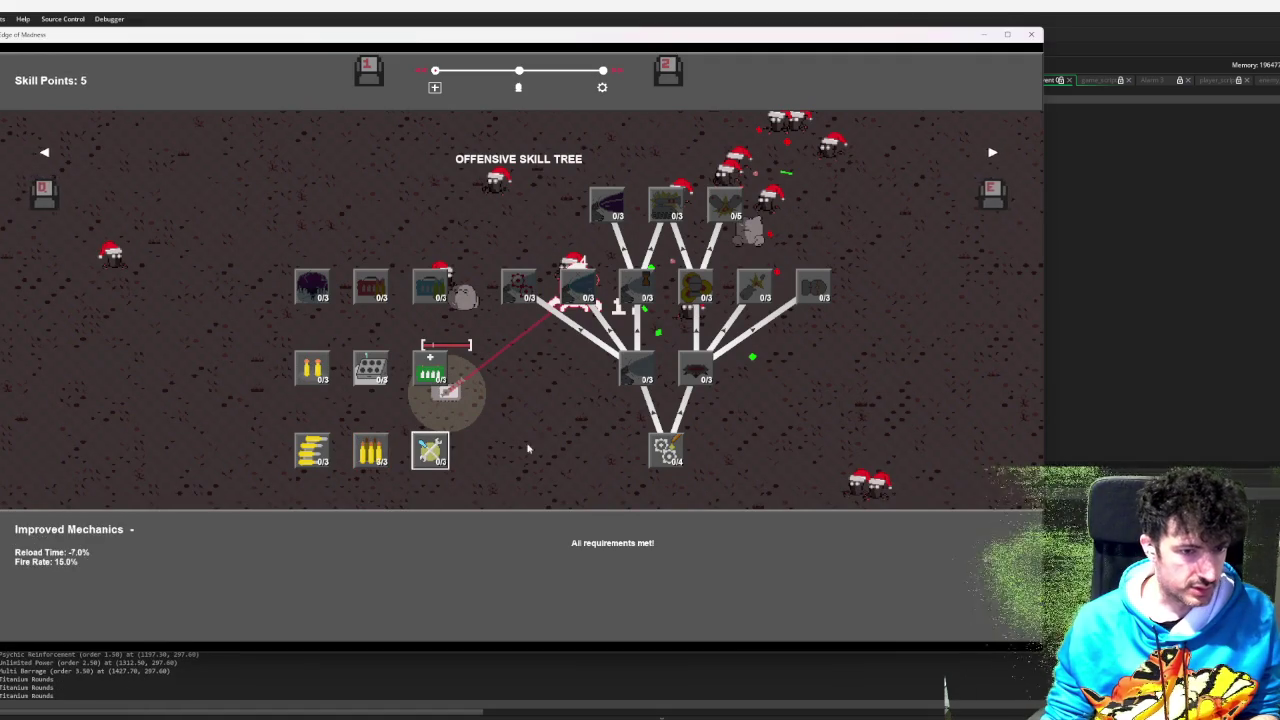
- Buy Very Oiled Gears, Love Beam, two Harnessed Energy and two Psychic Reinforcement levels
left_click(665, 450)
left_click(665, 450)
left_click(638, 372)
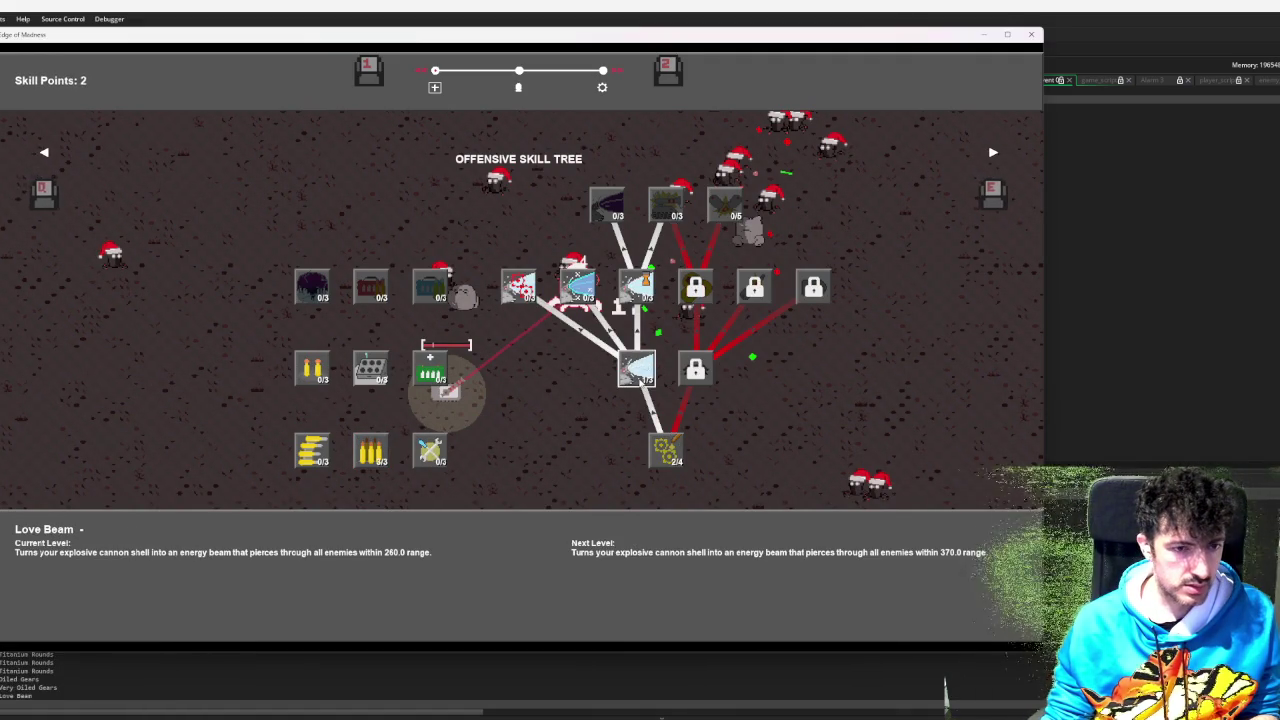
left_click(637, 287)
left_click(637, 287)
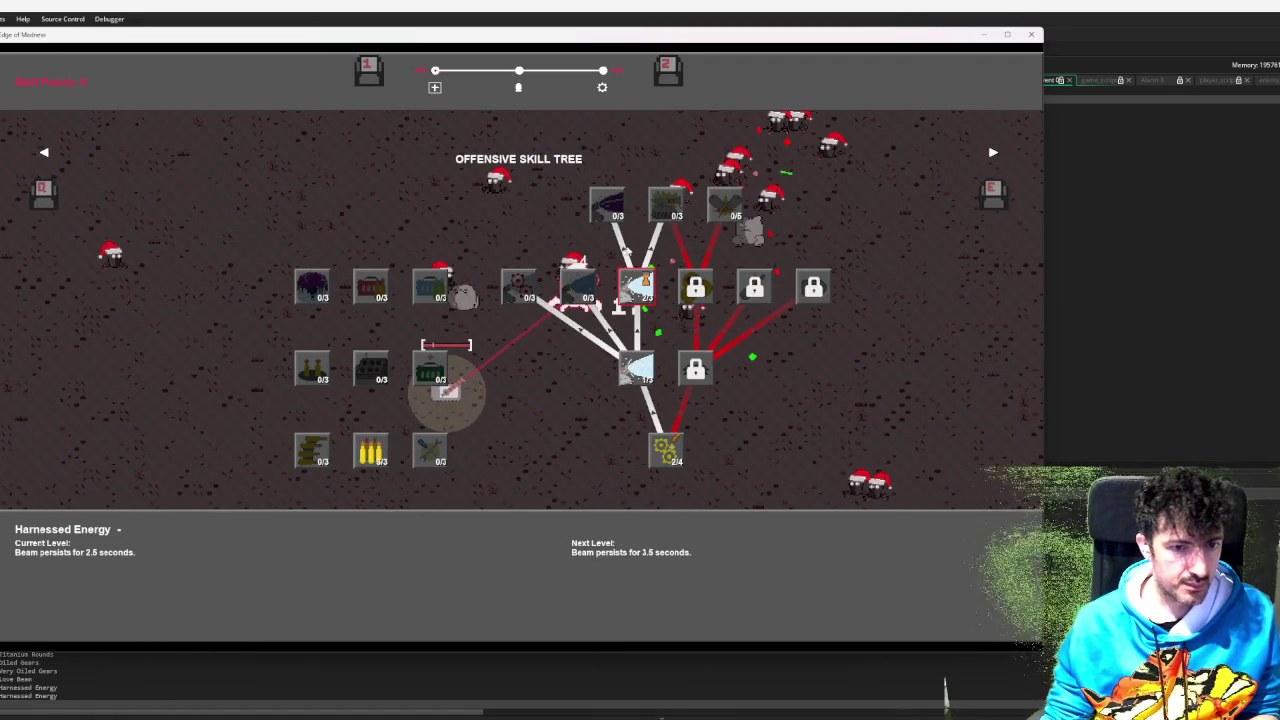
left_click(607, 205)
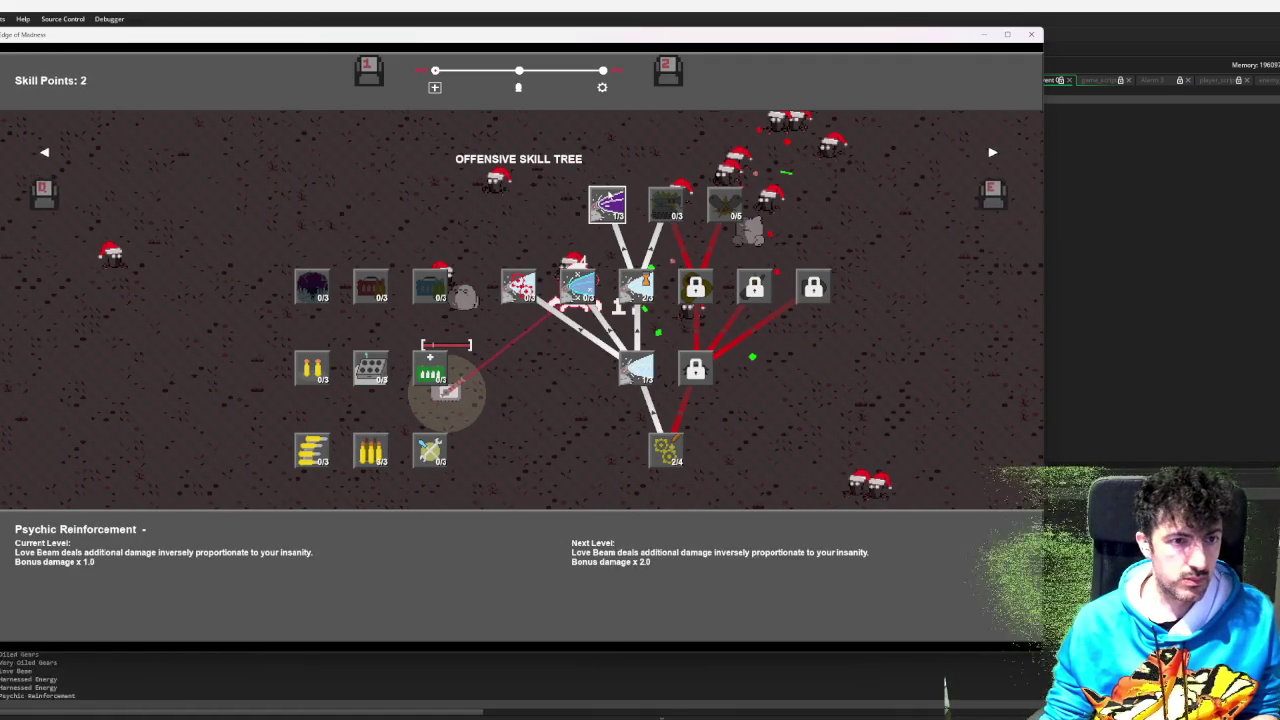
left_click(607, 205)
left_click(607, 205)
key("Escape")
- Move the tank up-left and then downward with W, A and S
key("w")
key("a")
key("s")
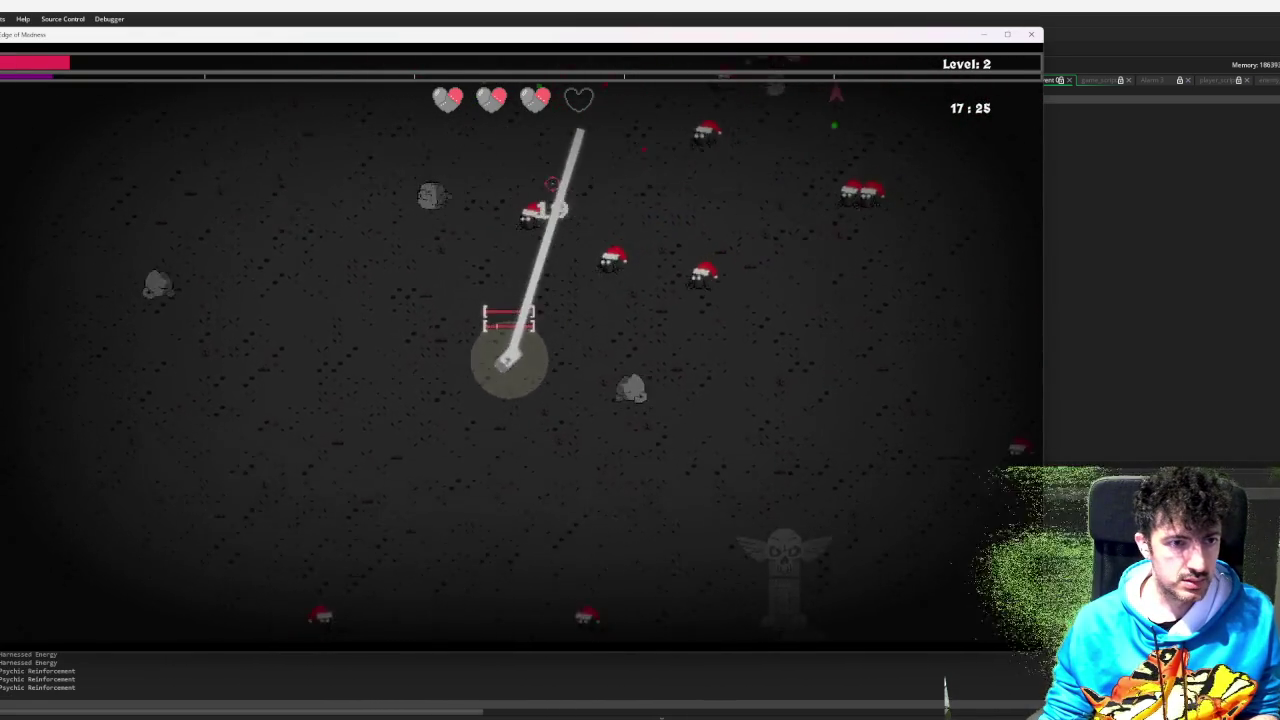
- Steer the tank with WASD while the Love Beam fires, then skip the offered items
key("d")
key("w")
key("w")
key("d")
key("d")
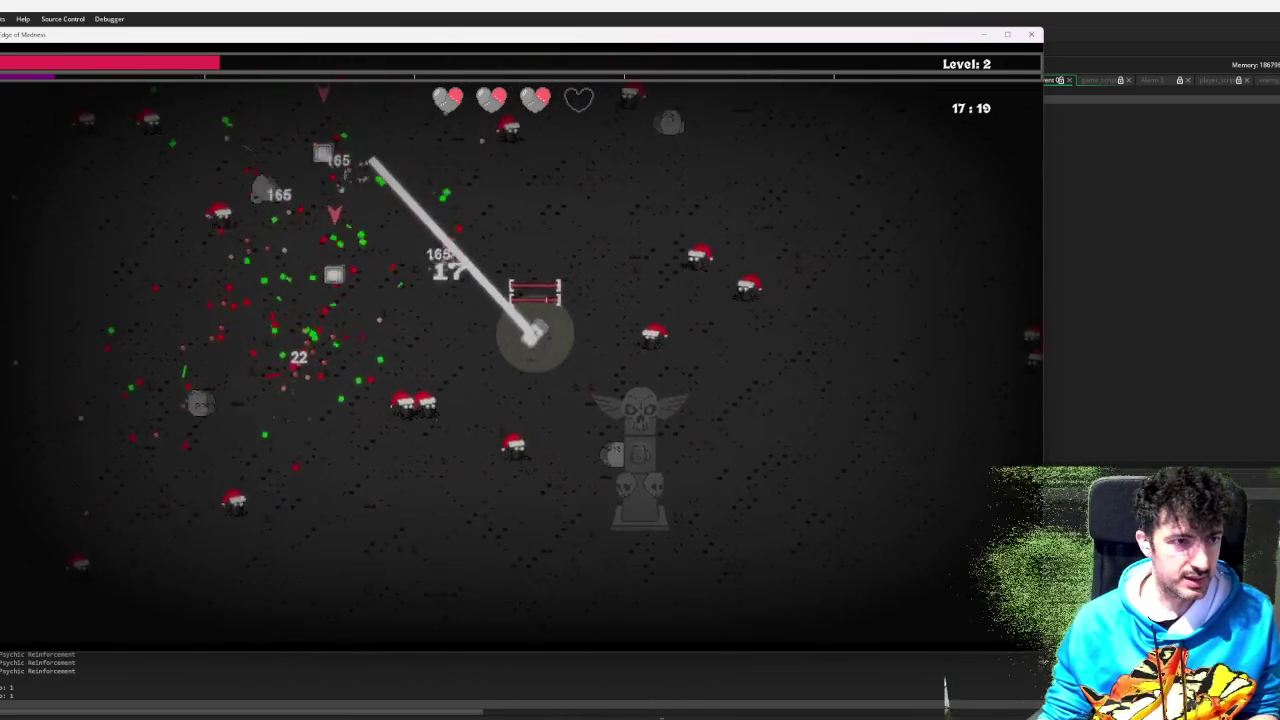
key("w")
key("a")
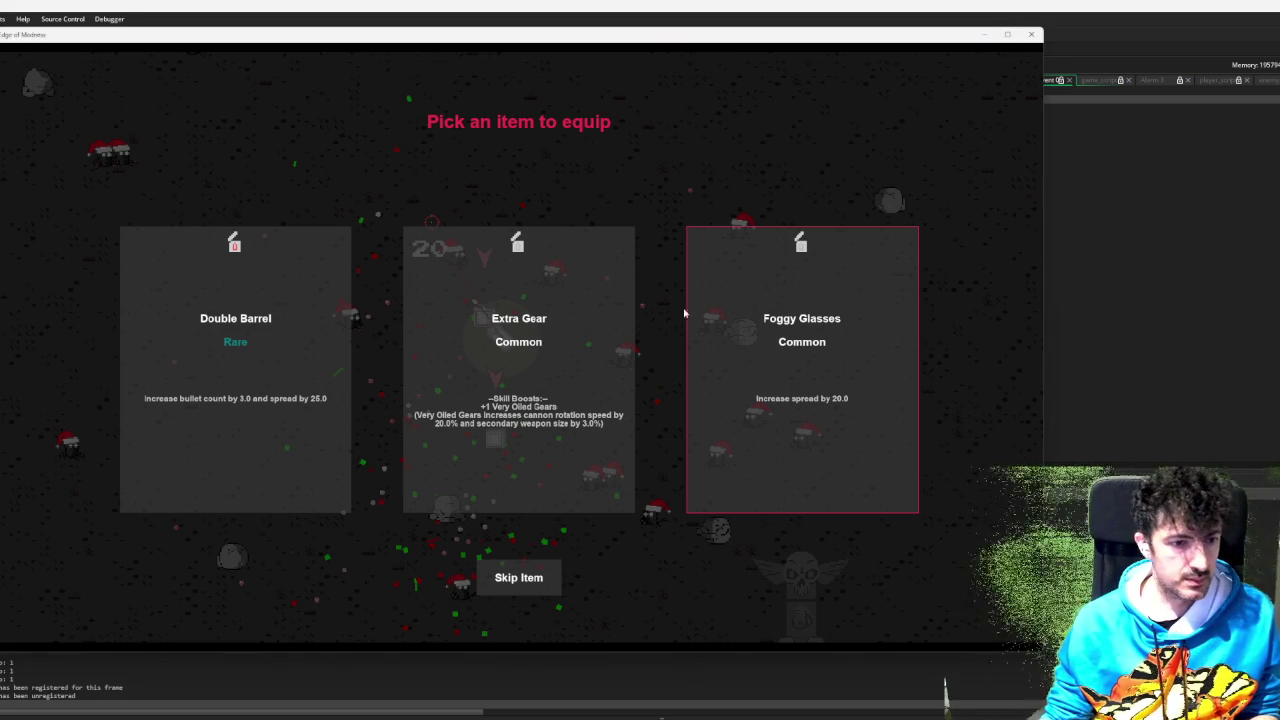
left_click(518, 577)
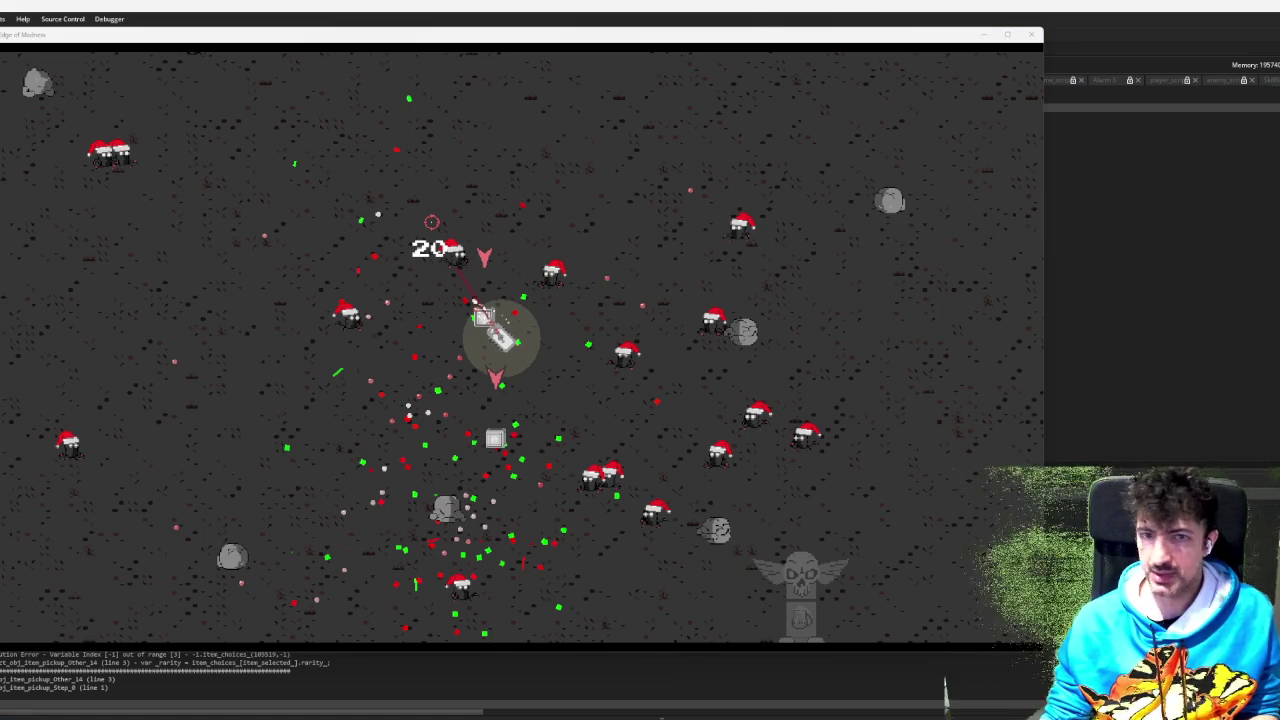
- Focus the frozen game window, move it aside, and continue in the debugger to surface the Code Error
left_click(860, 246)
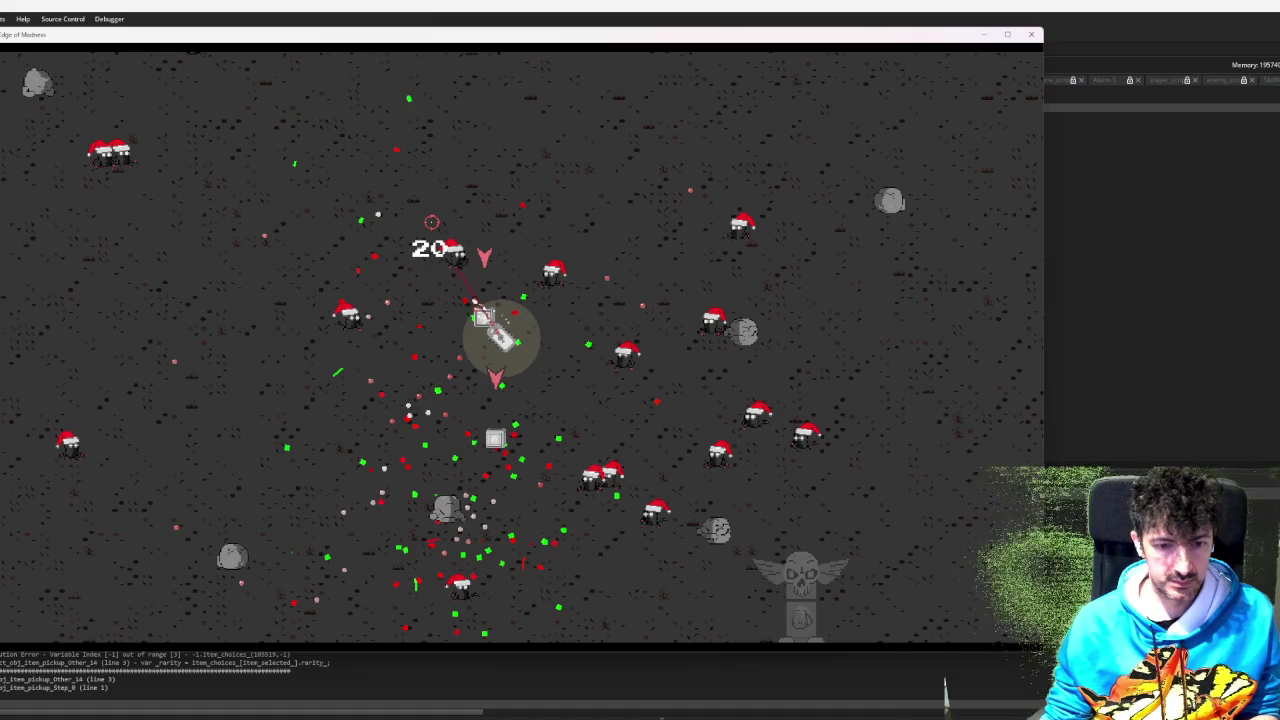
left_click_drag(316, 40, 620, 174)
left_click(37, 67)
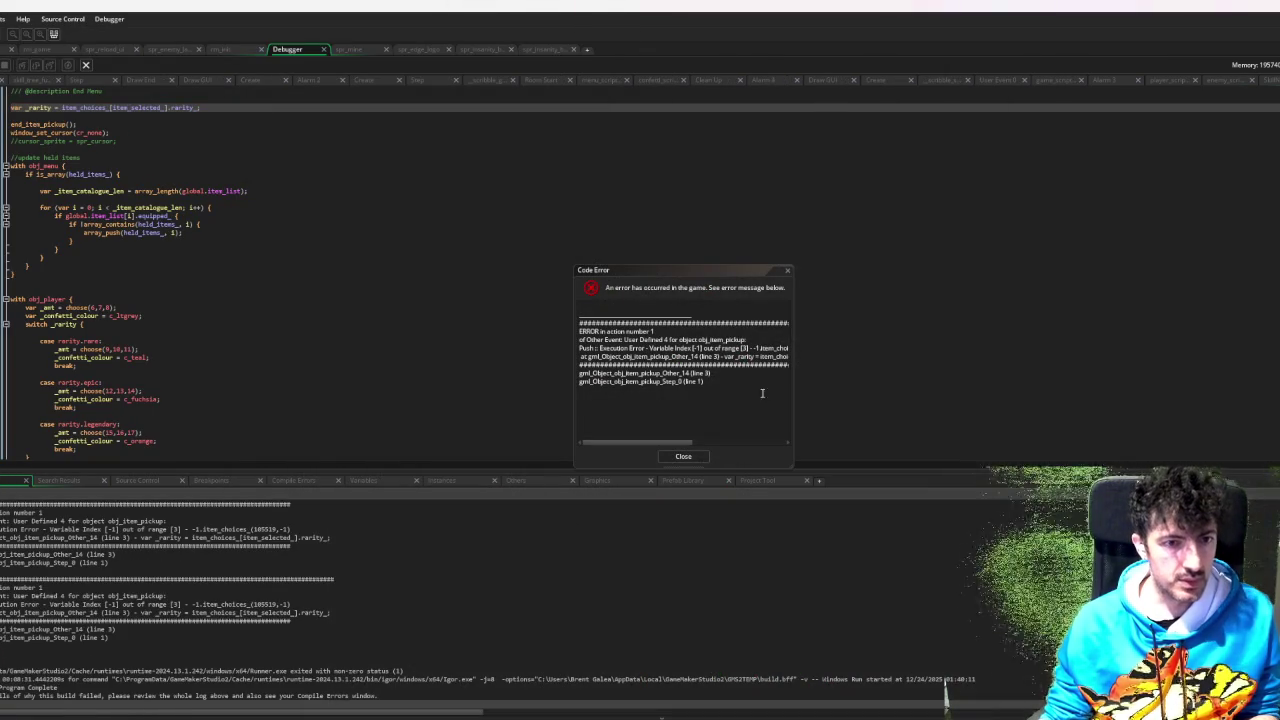
- Scroll through the out-of-range index error message, then close the Code Error dialog
mouse_move(677, 443)
left_mouse_down()
mouse_move(757, 434)
mouse_move(669, 423)
left_mouse_up()
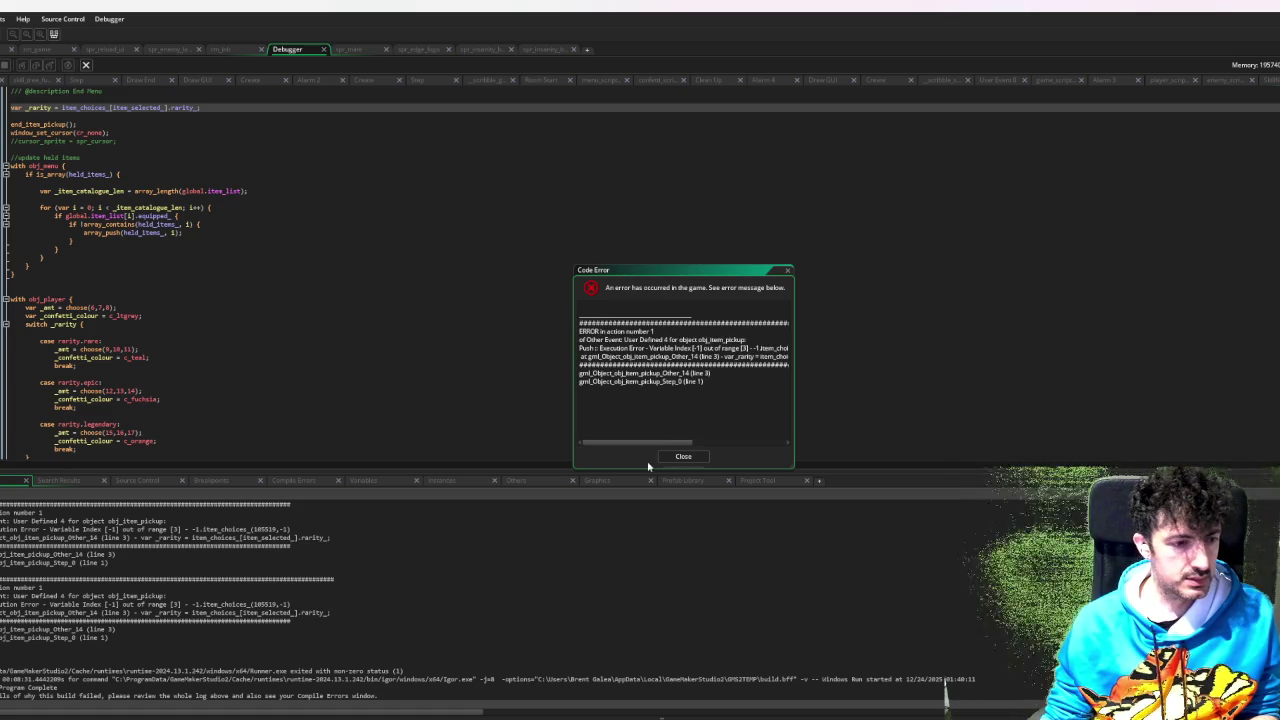
left_click(667, 461)
left_click(79, 481)
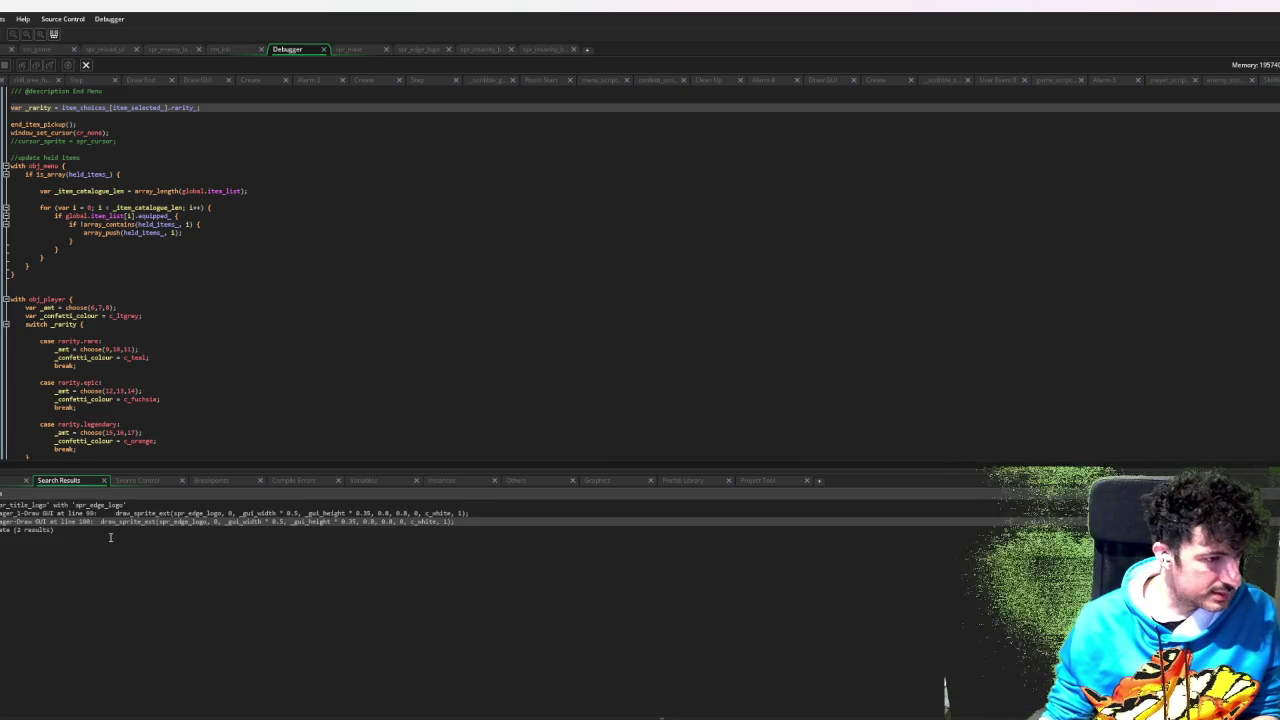
- Show the output log and select the failing item_choices rarity line text
left_click(12, 480)
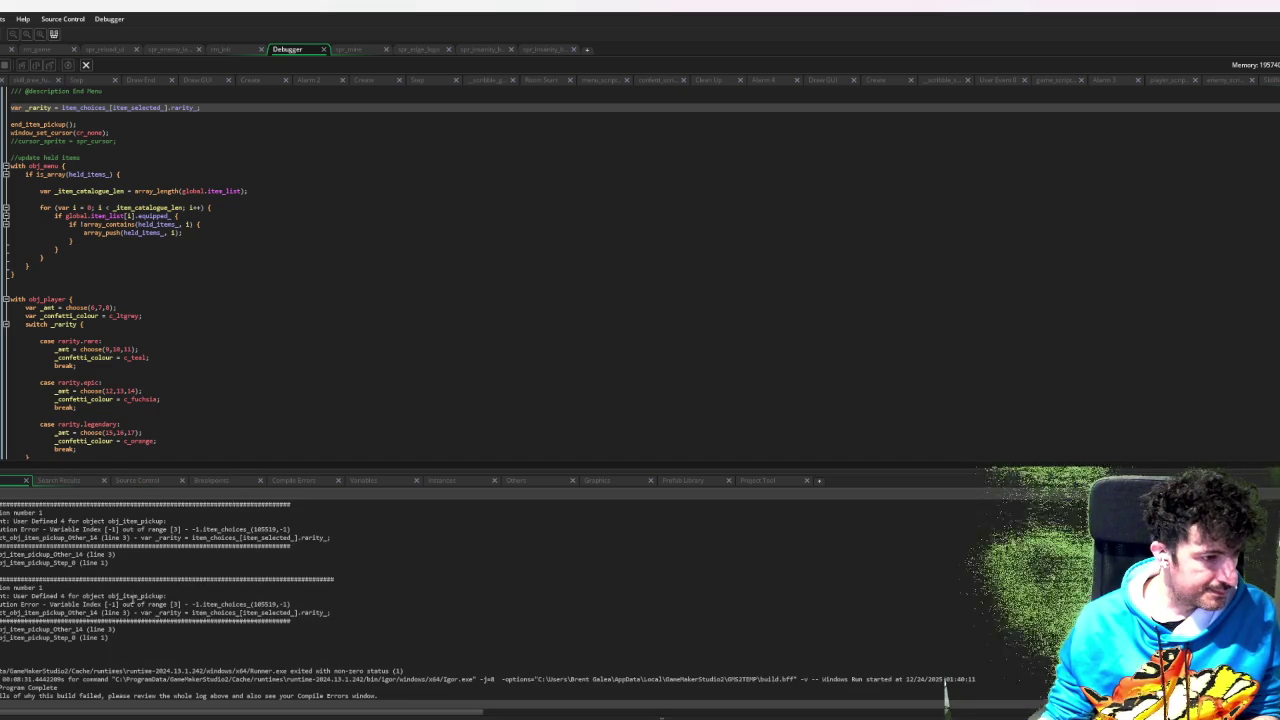
scroll(225, 551, "down", 1)
scroll(301, 556, "up", 2)
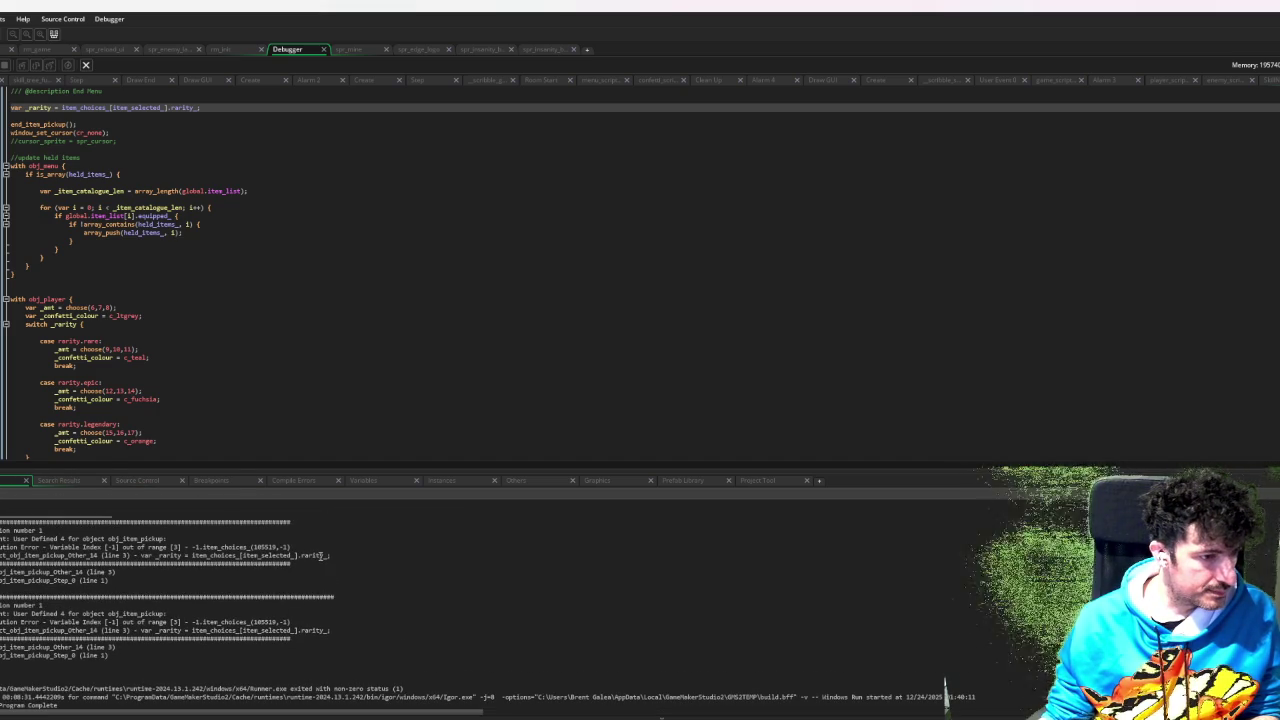
left_click_drag(330, 555, 143, 561)
- Find that line in obj_item_pickup's User Defined 4 code and inspect the item_choices_ value
key("ctrl+f")
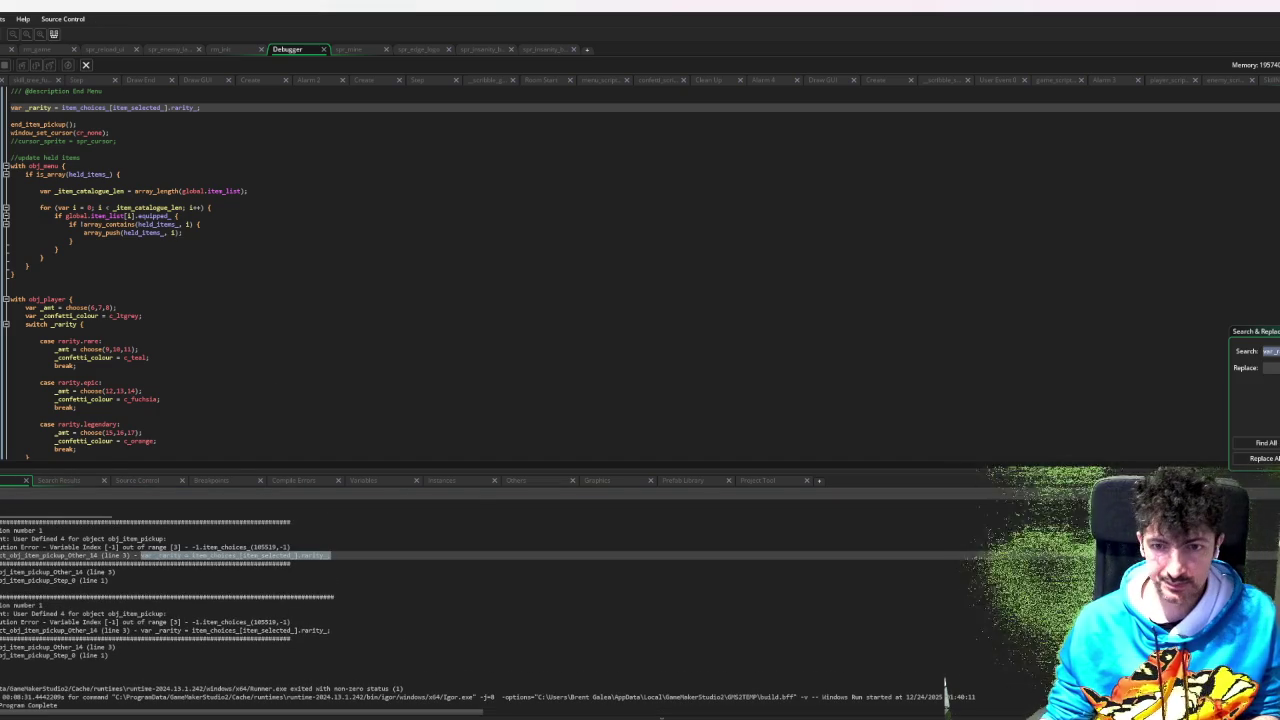
left_click(1262, 446)
double_click(240, 513)
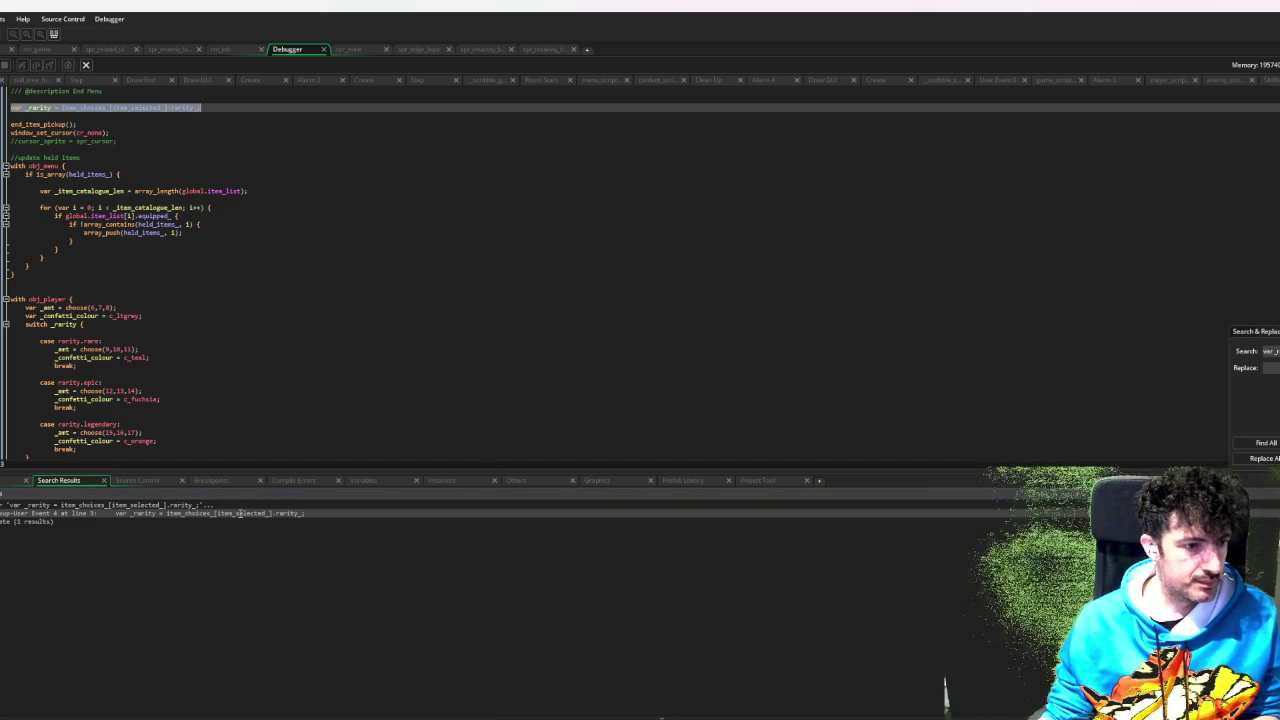
left_click(170, 160)
scroll(170, 165, "down", 3)
scroll(170, 165, "up", 3)
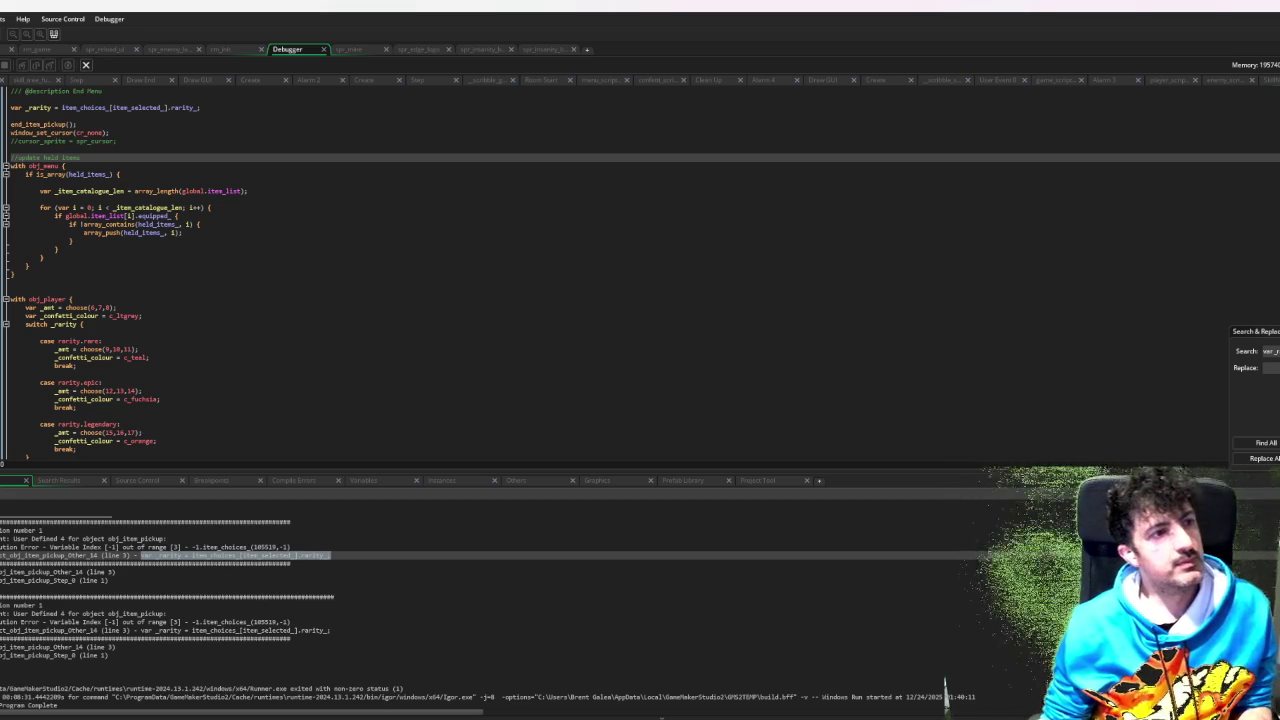
left_click(47, 92)
- Add an if variable_struct_exists(item_choices_[item_selected_]) check above the var _rarity line
left_click(110, 107)
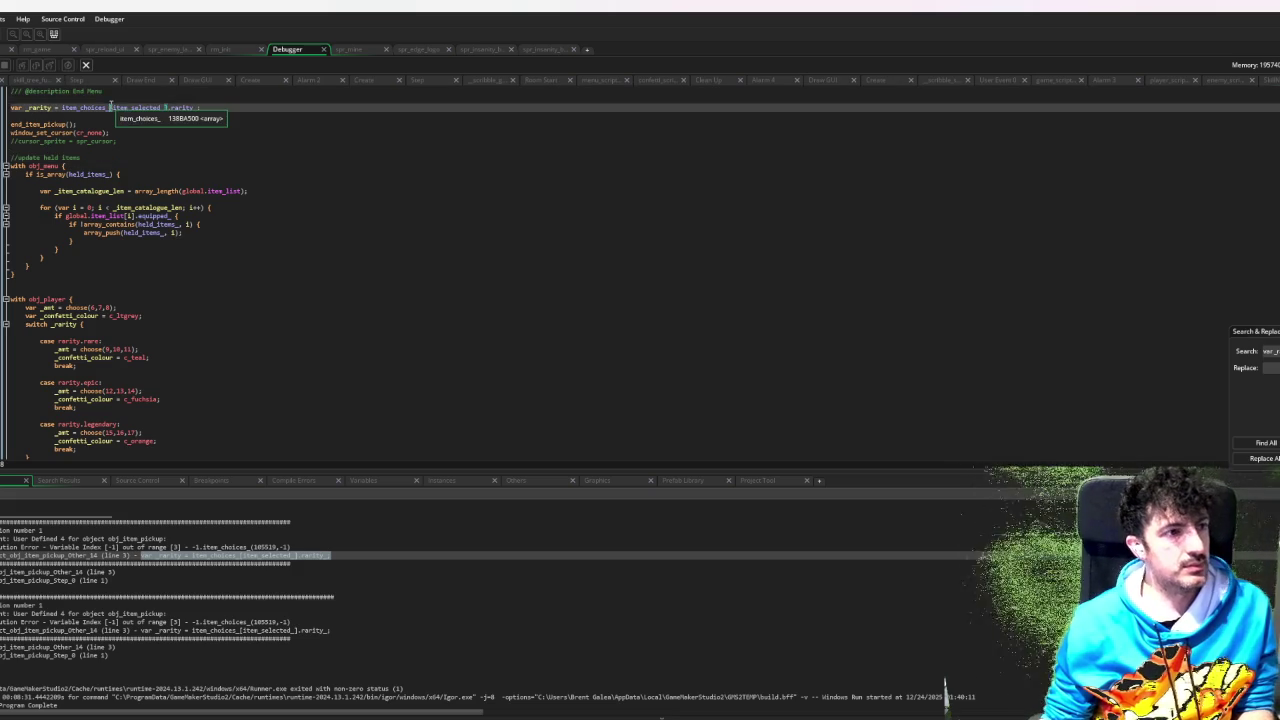
key("Home")
key("Return")
key("Return")
key("Up")
type("if")
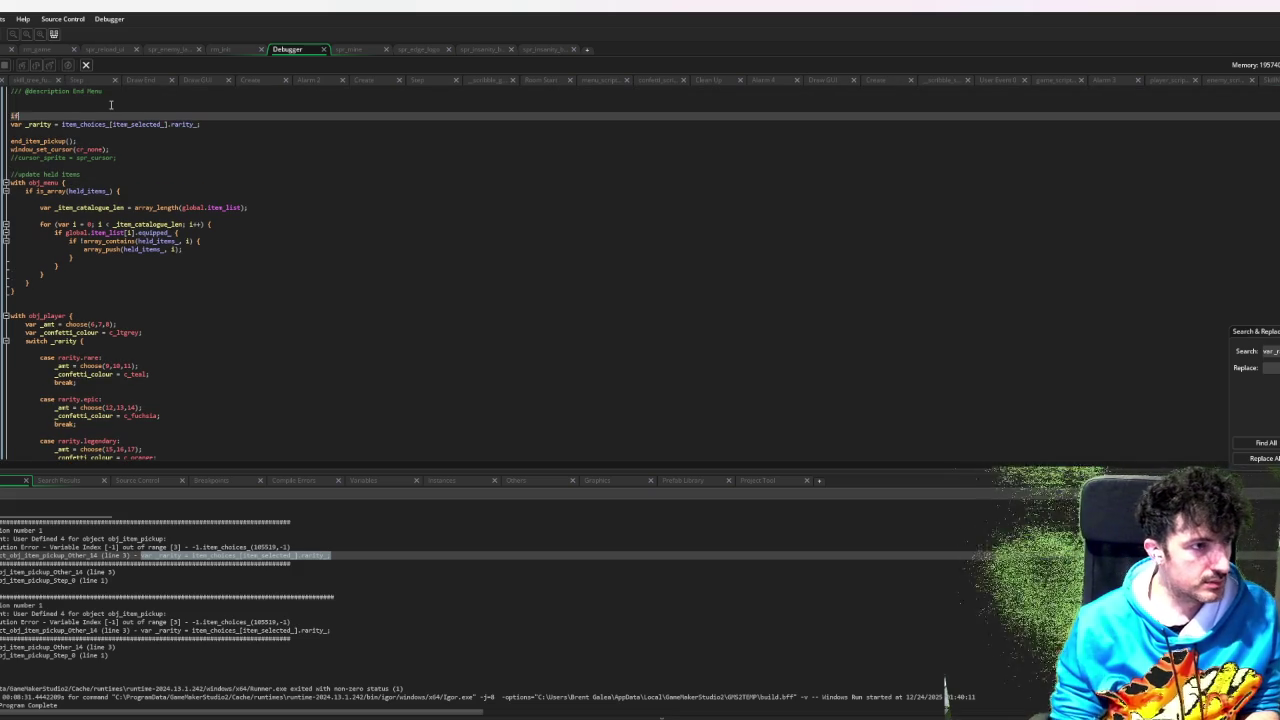
type(" _struct")
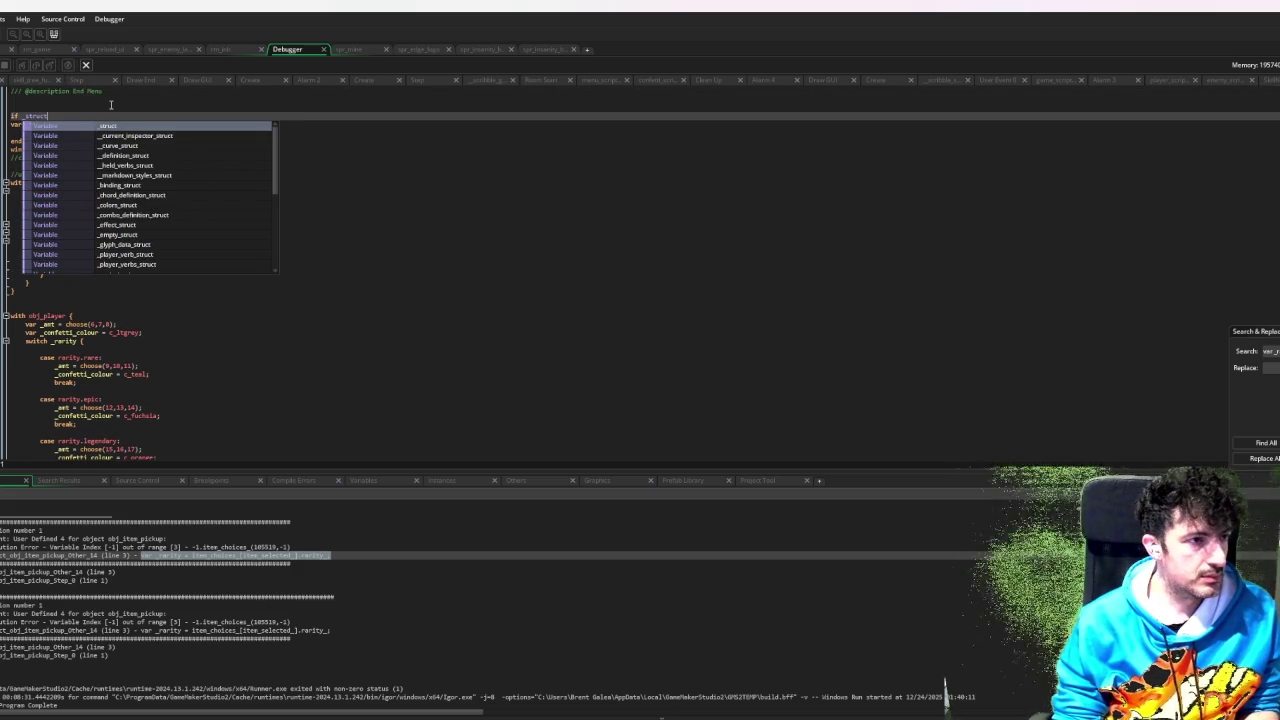
type("_ex")
key("Return")
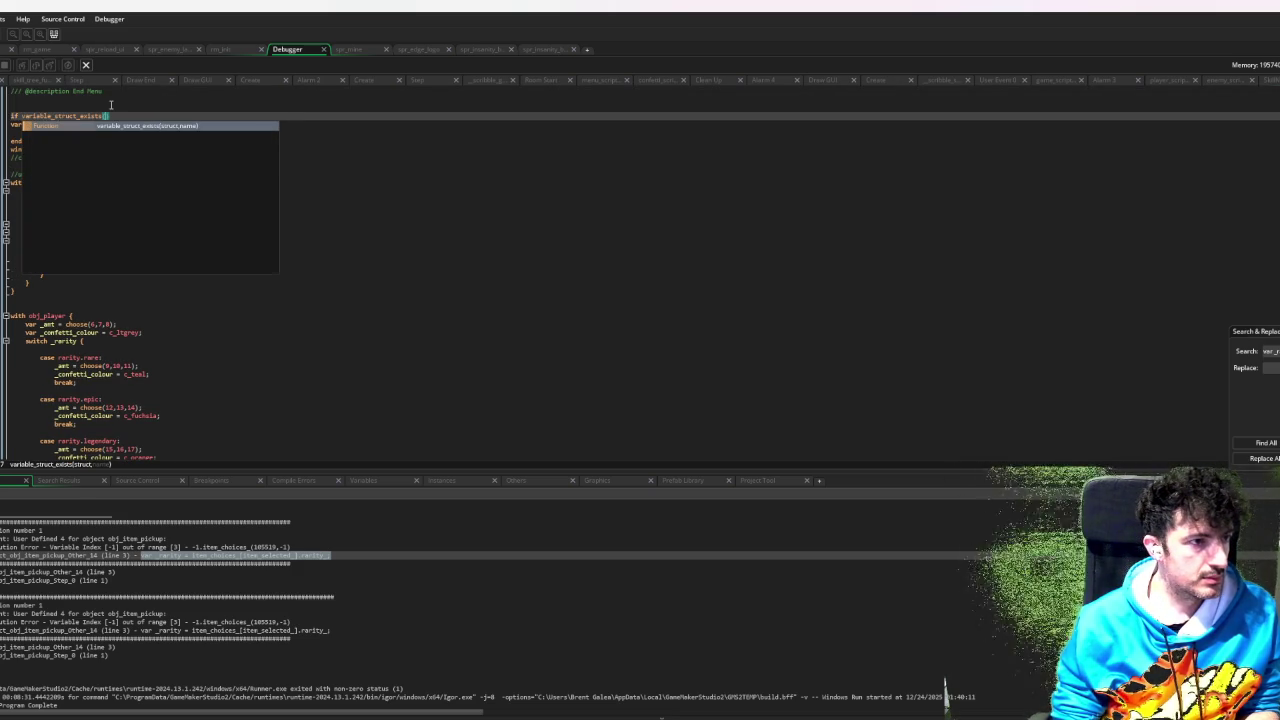
left_click_drag(168, 124, 63, 127)
key("ctrl+c")
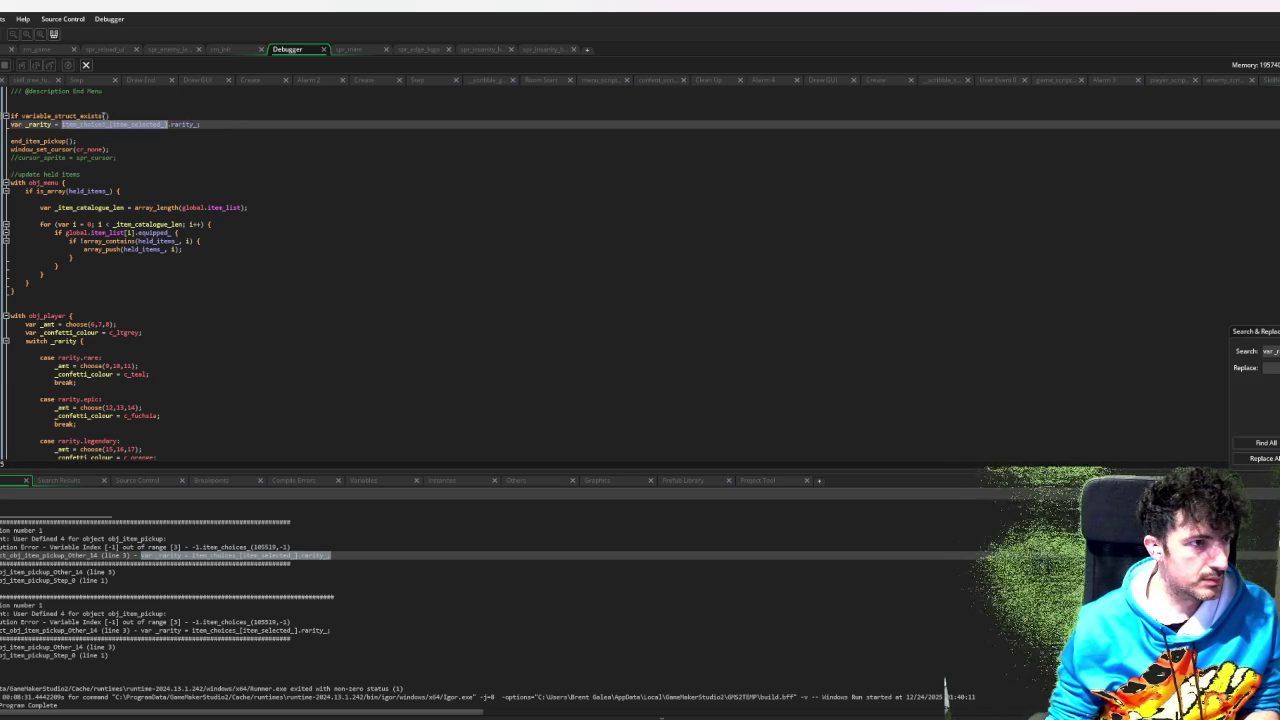
left_click(106, 116)
key("ctrl+v")
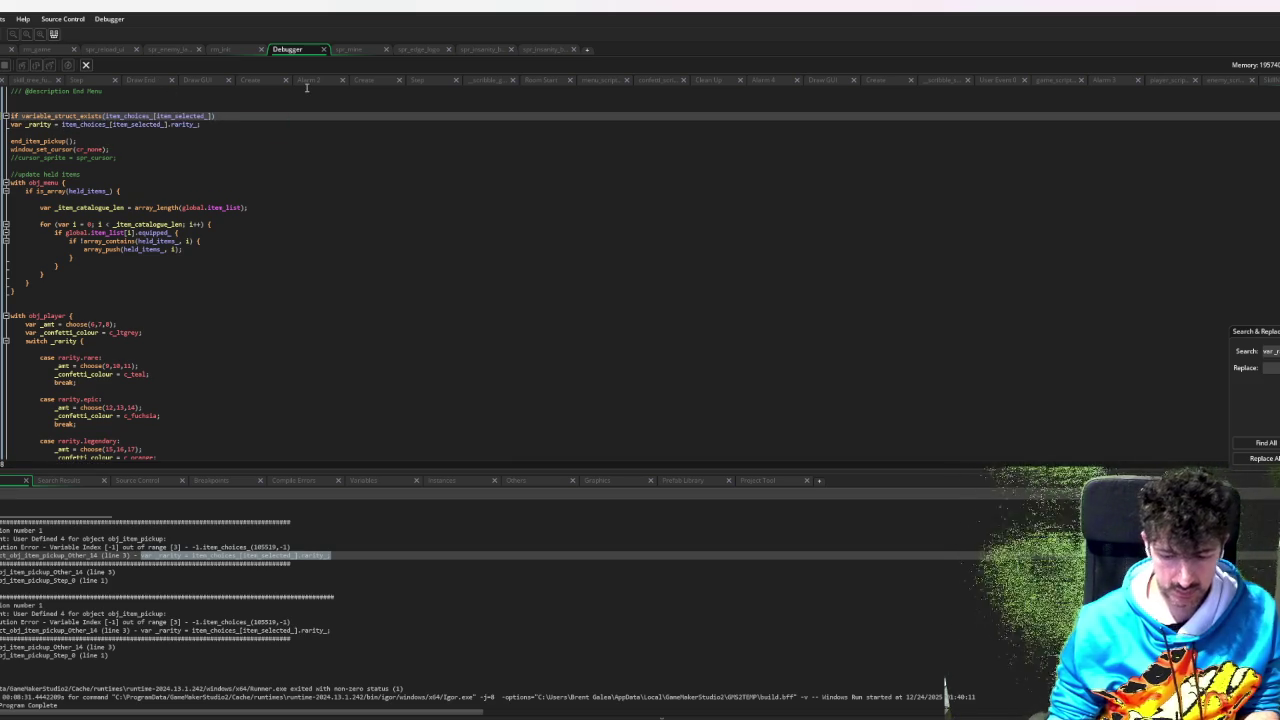
- Indent the var _rarity assignment inside the if-block and close it with a brace
key("Down")
key("Home")
key("Tab")
key("End")
key("Return")
type("}")
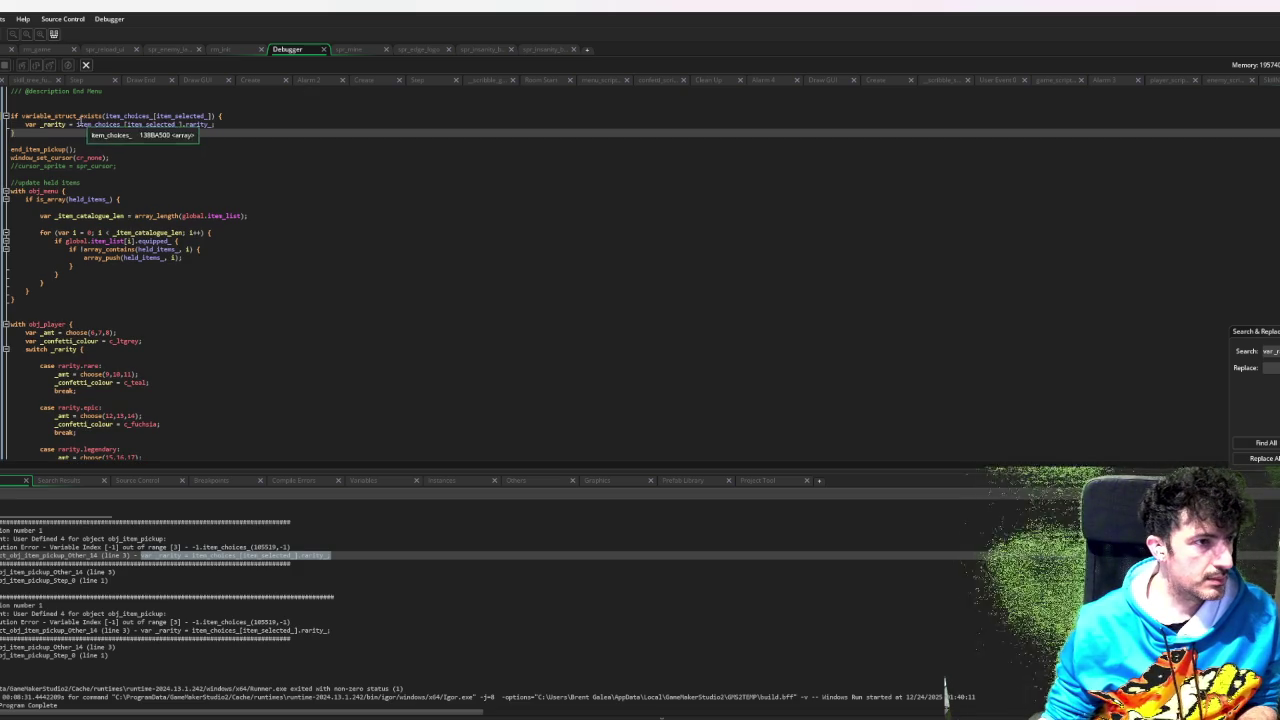
- Add var _rarity = rarity.common; as a default above the existence check
double_click(55, 124)
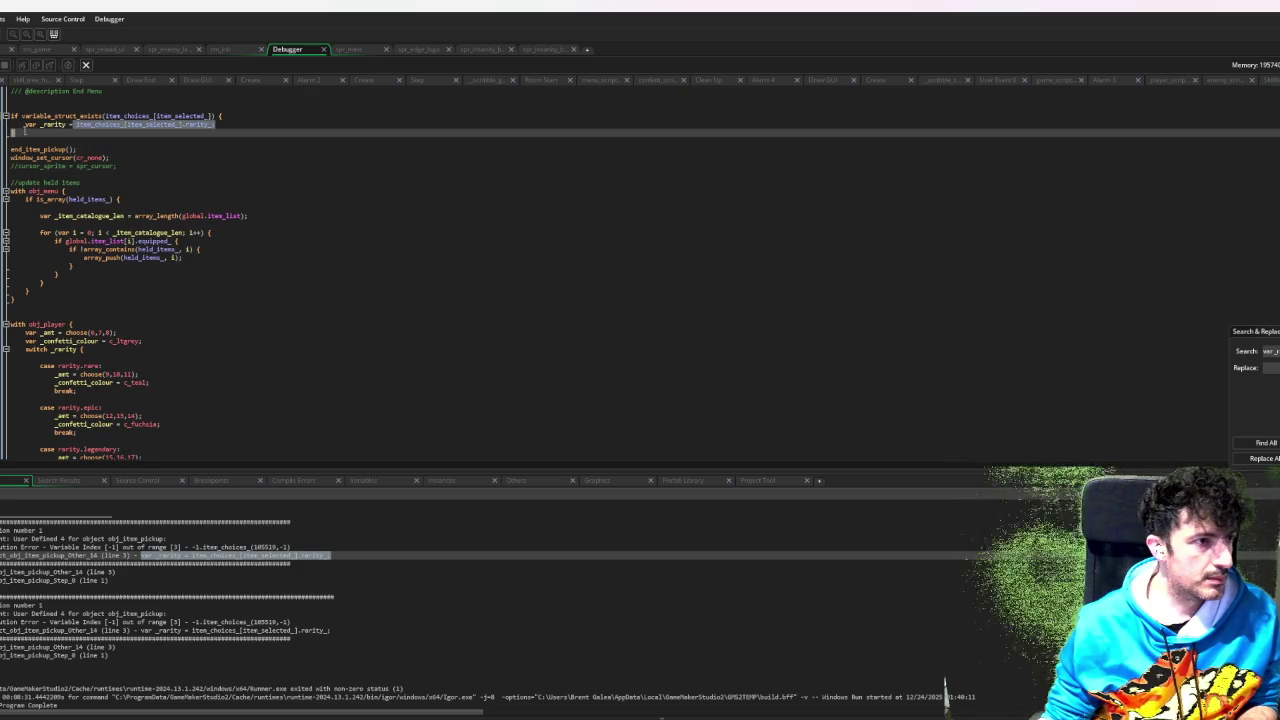
key("Up")
key("Up")
type("var _rarity =")
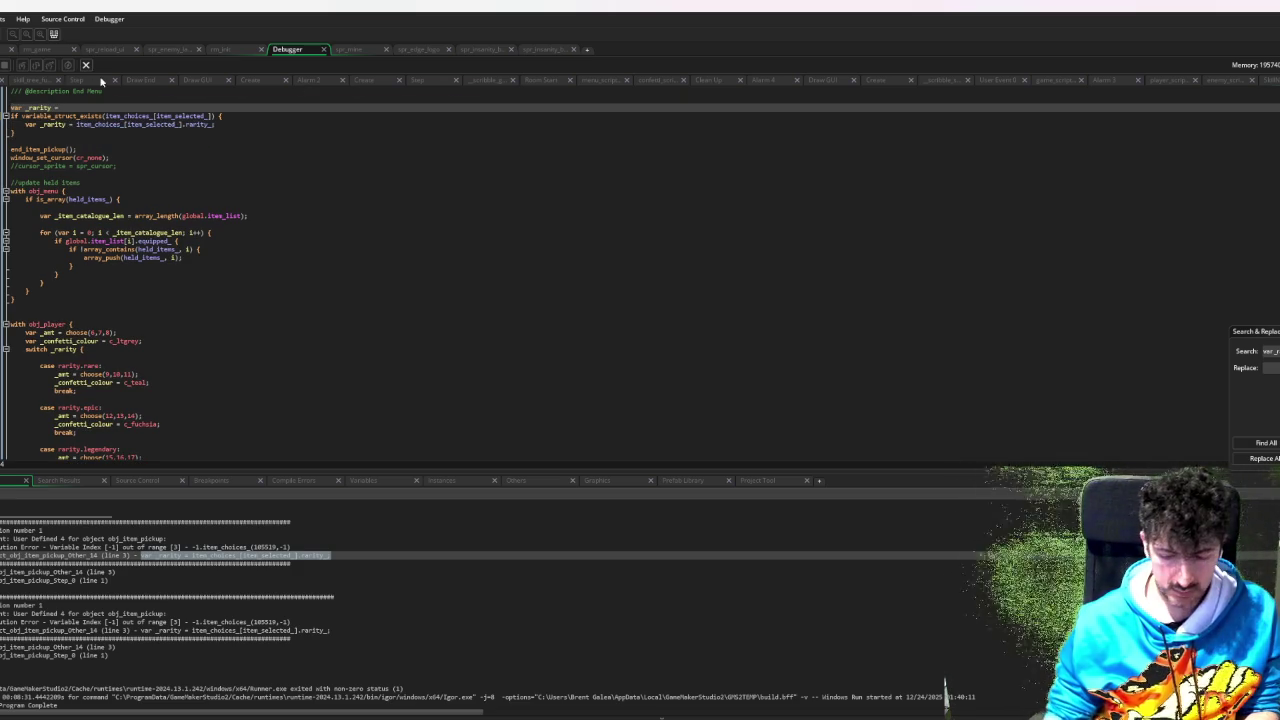
type(" rarity")
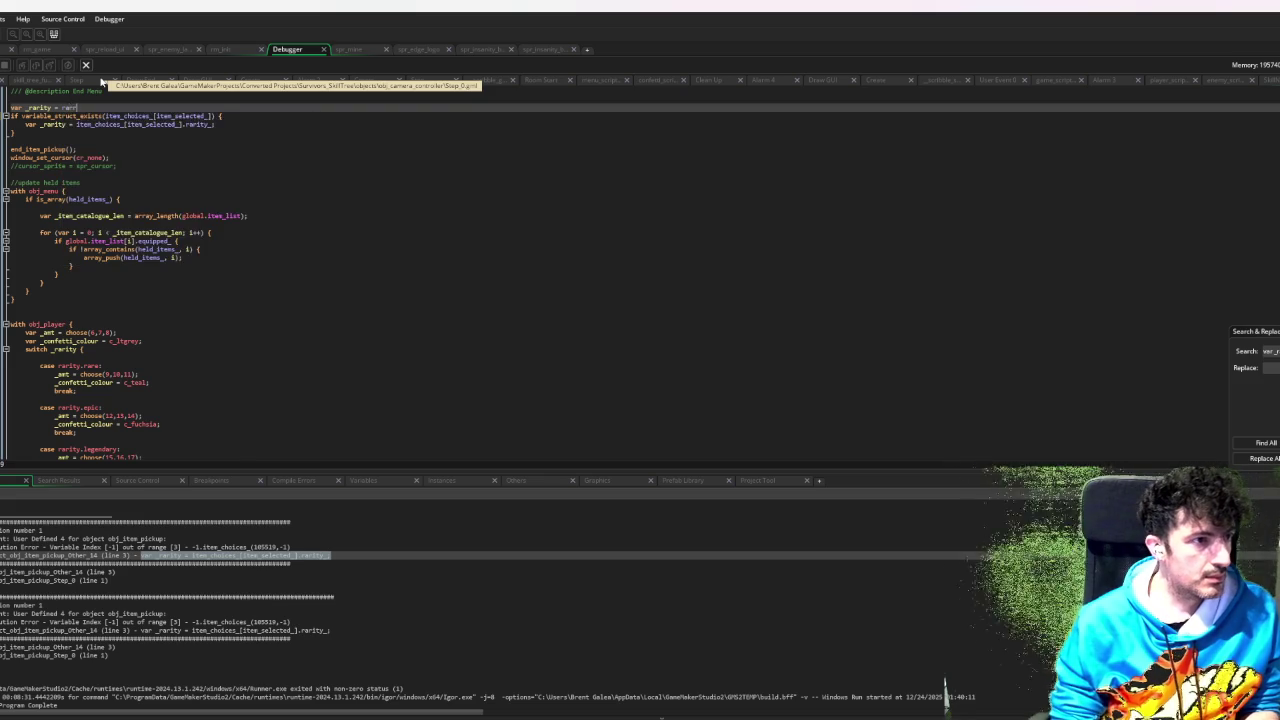
type(".common")
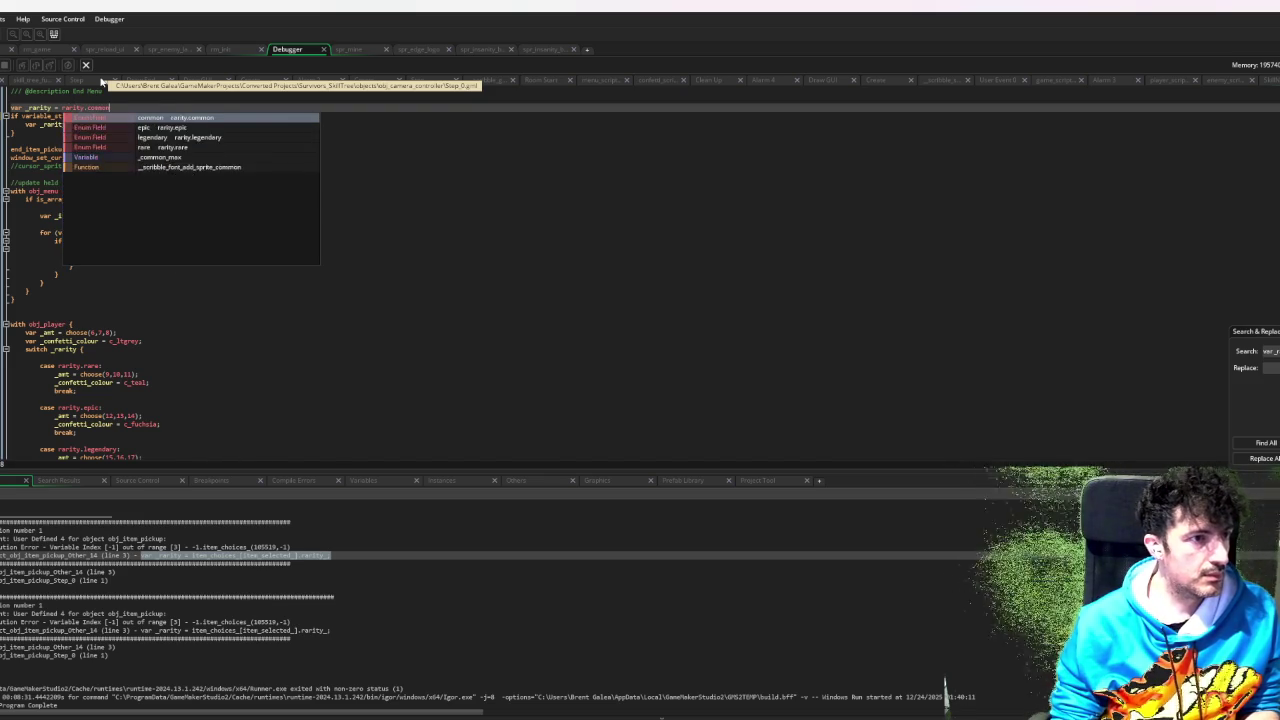
type(";")
key("Return")
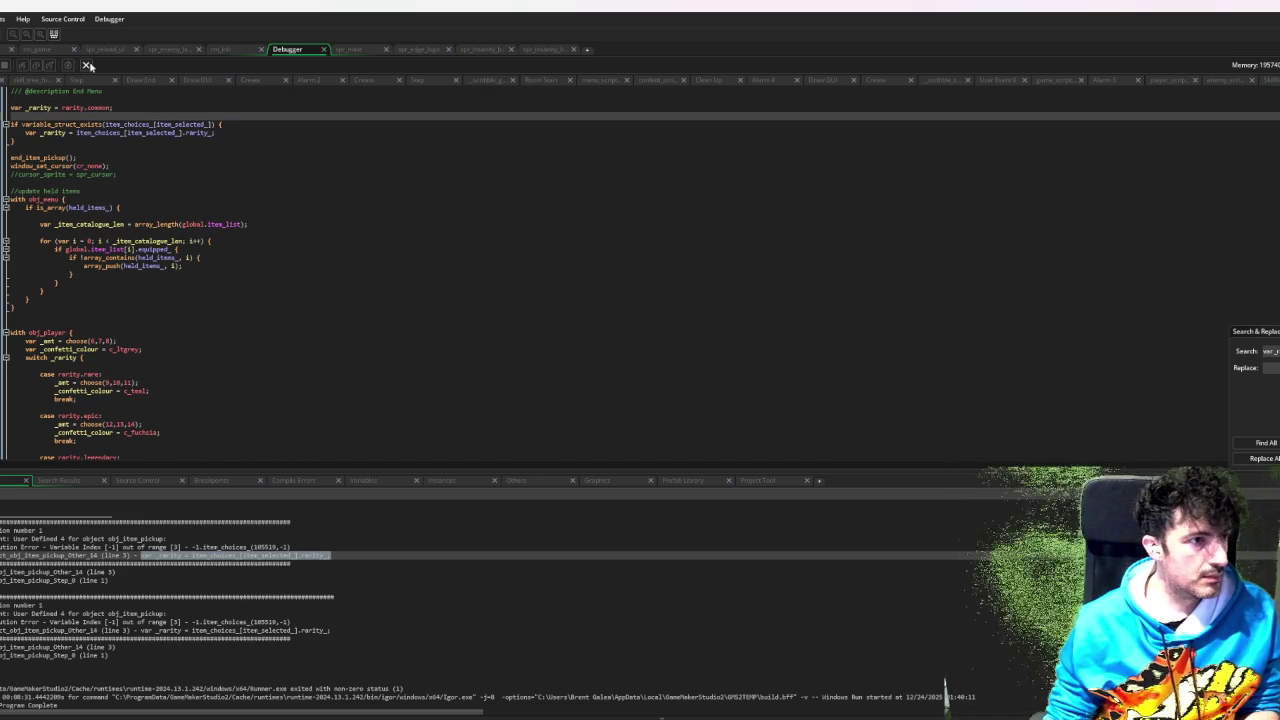
- Review the edited pickup code and build the game as a packaged executable
scroll(162, 213, "down", 1)
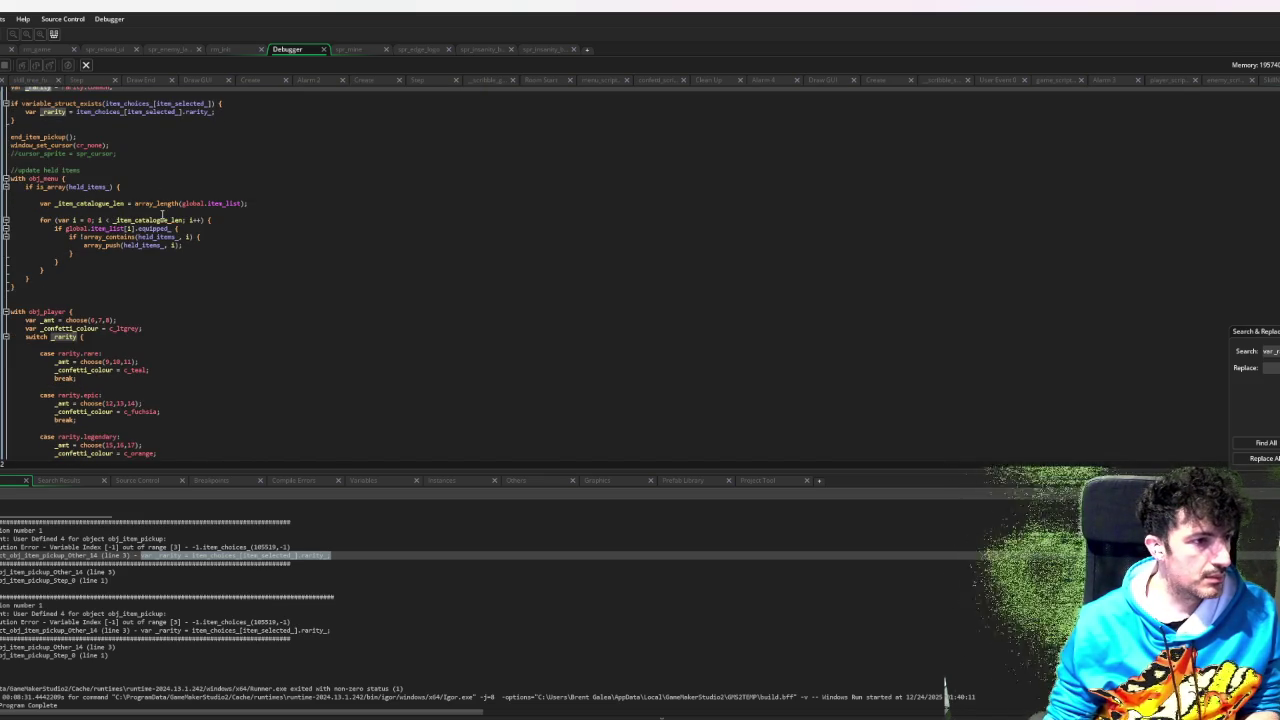
scroll(162, 210, "down", 1)
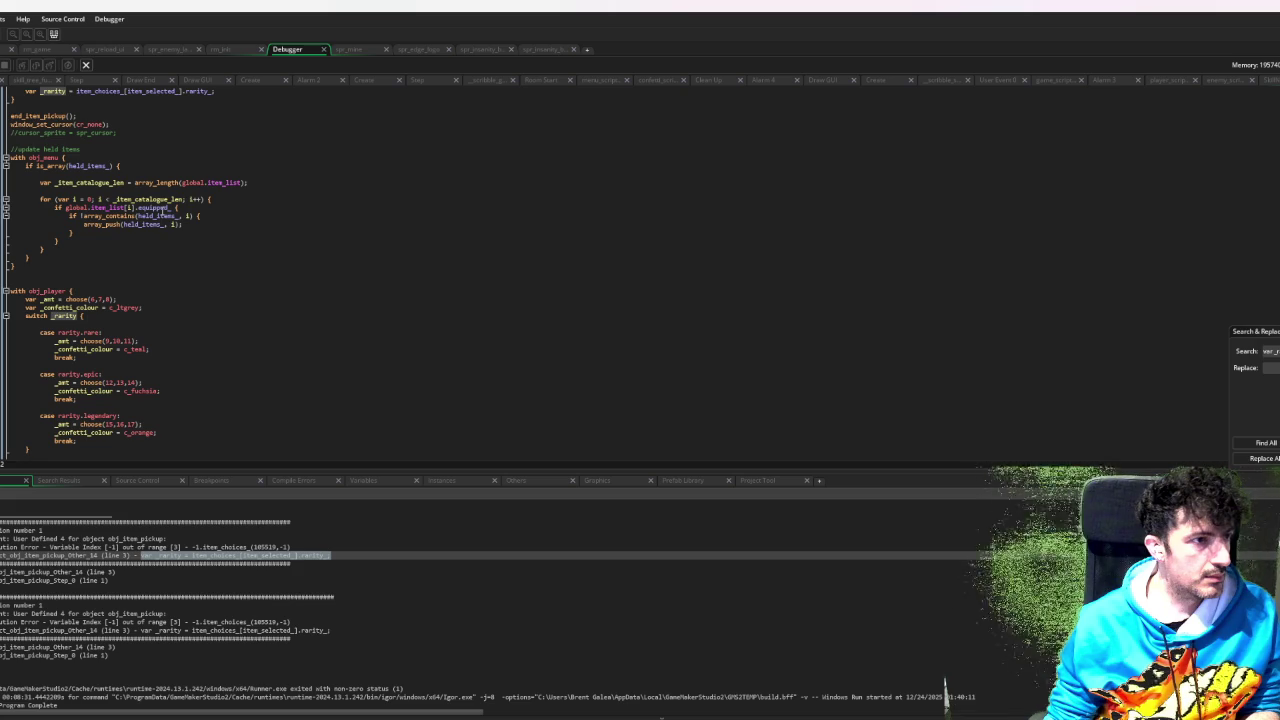
scroll(162, 210, "down", 6)
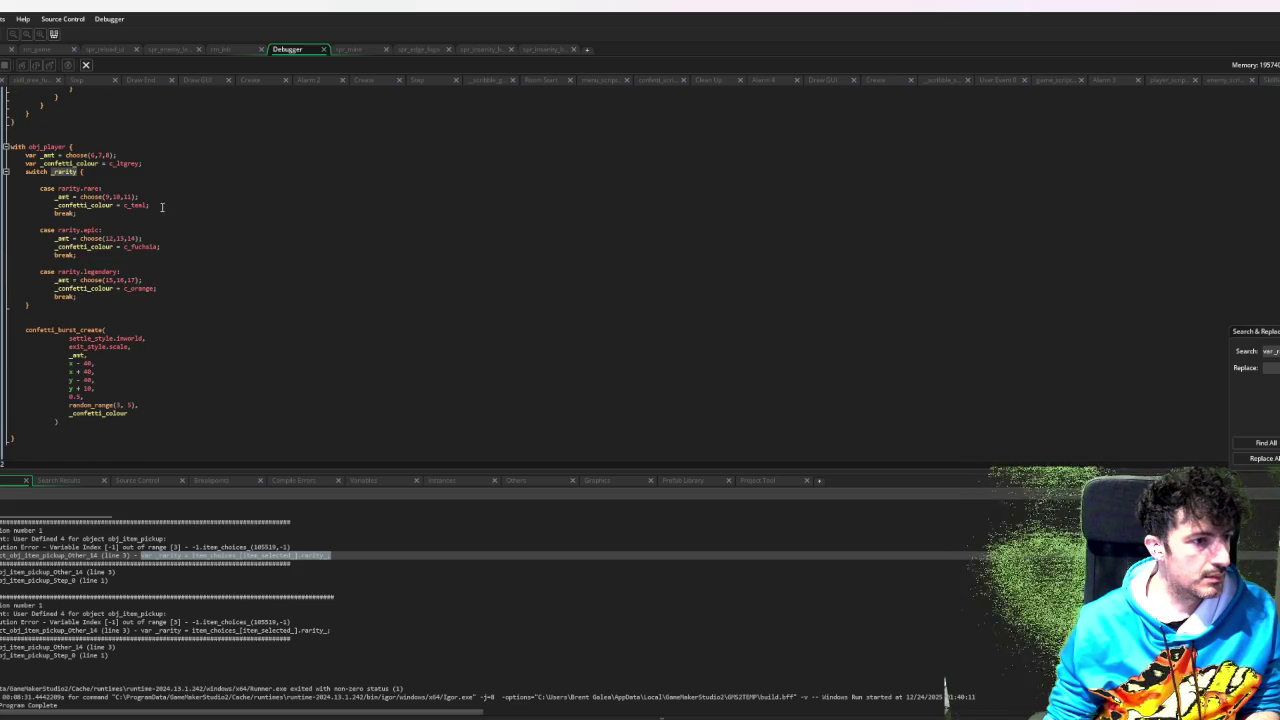
scroll(162, 206, "up", 5)
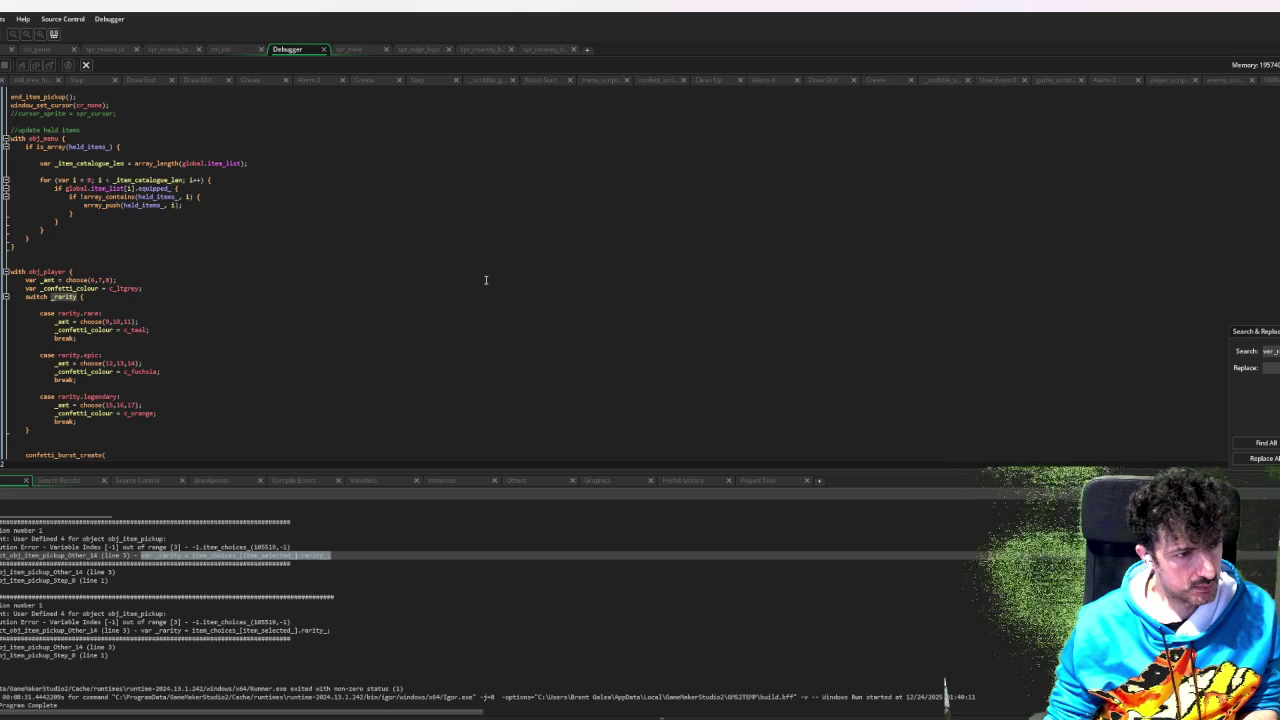
scroll(486, 280, "down", 5)
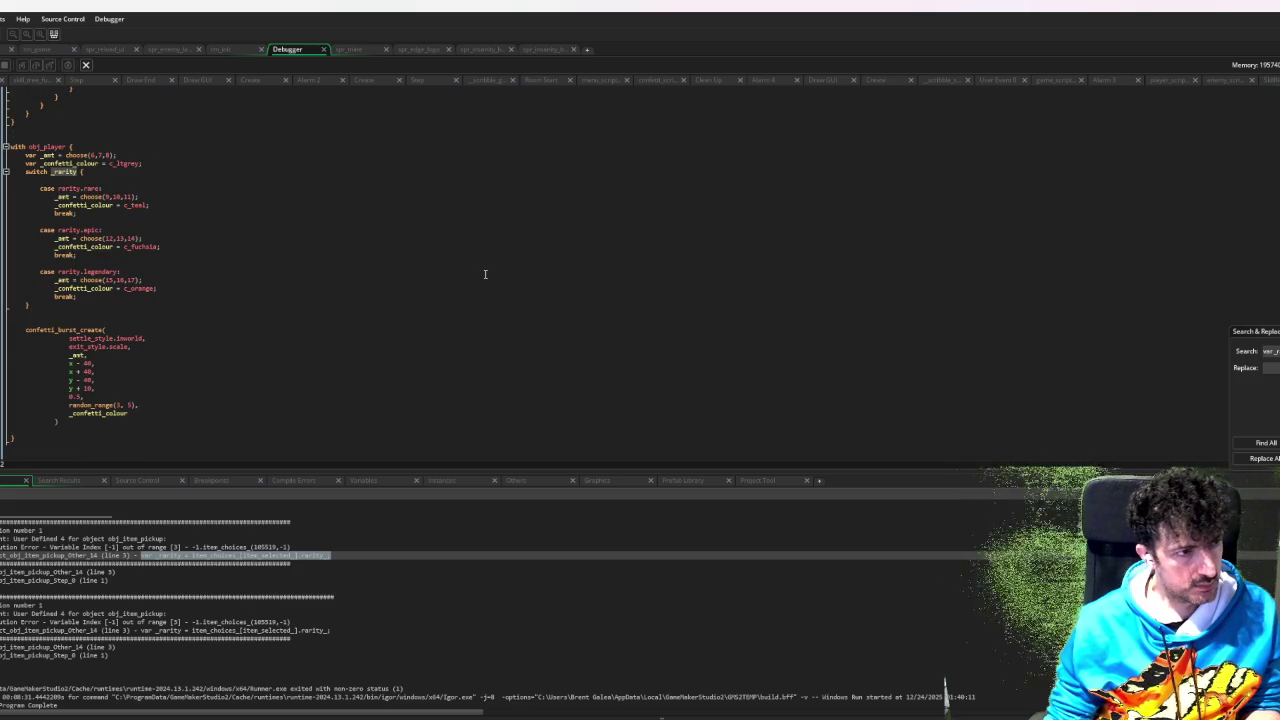
scroll(483, 266, "up", 7)
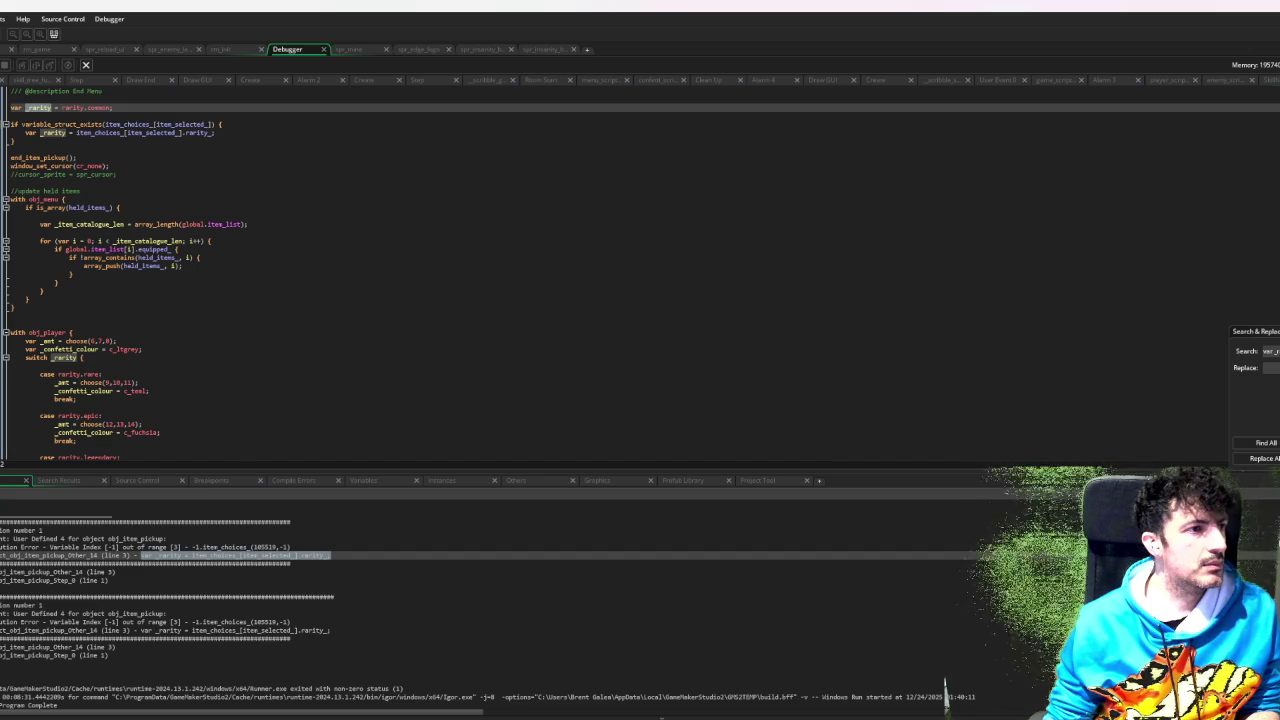
key("ctrl+F8")
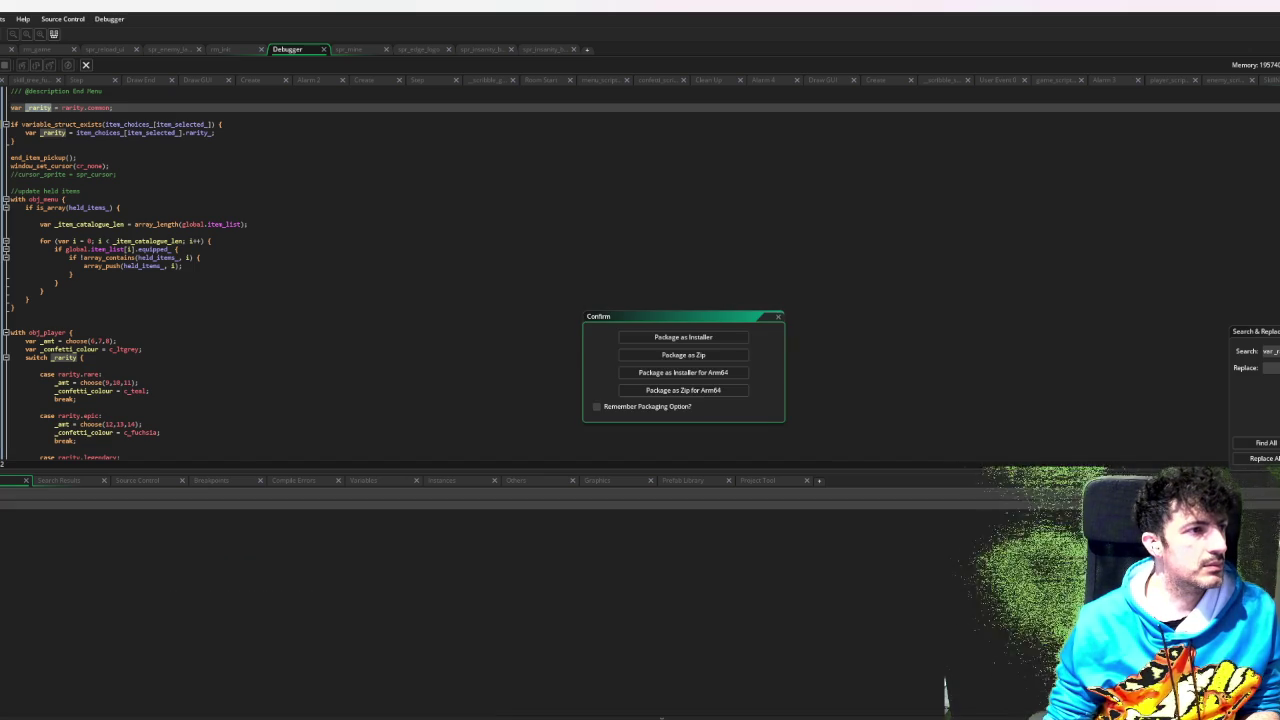
- Package the game as a zip, overwriting the existing 24/12/2025 zip file
left_click(683, 355)
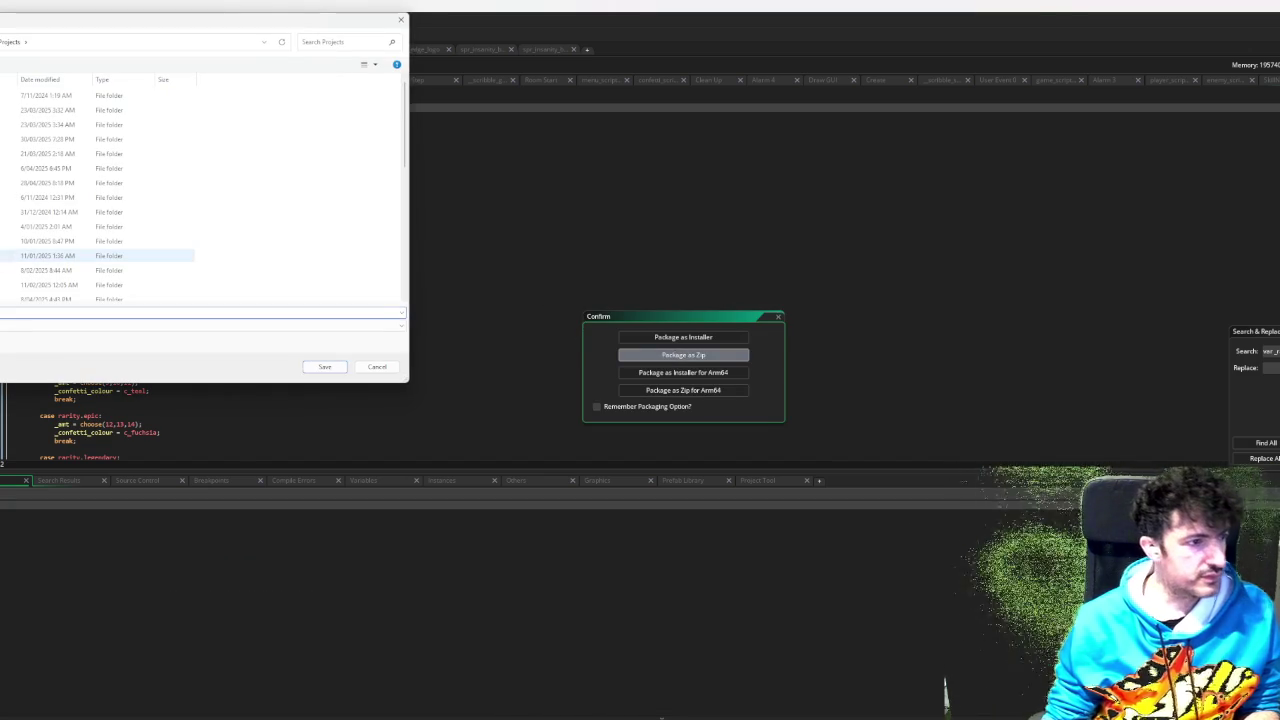
scroll(100, 190, "down", 5)
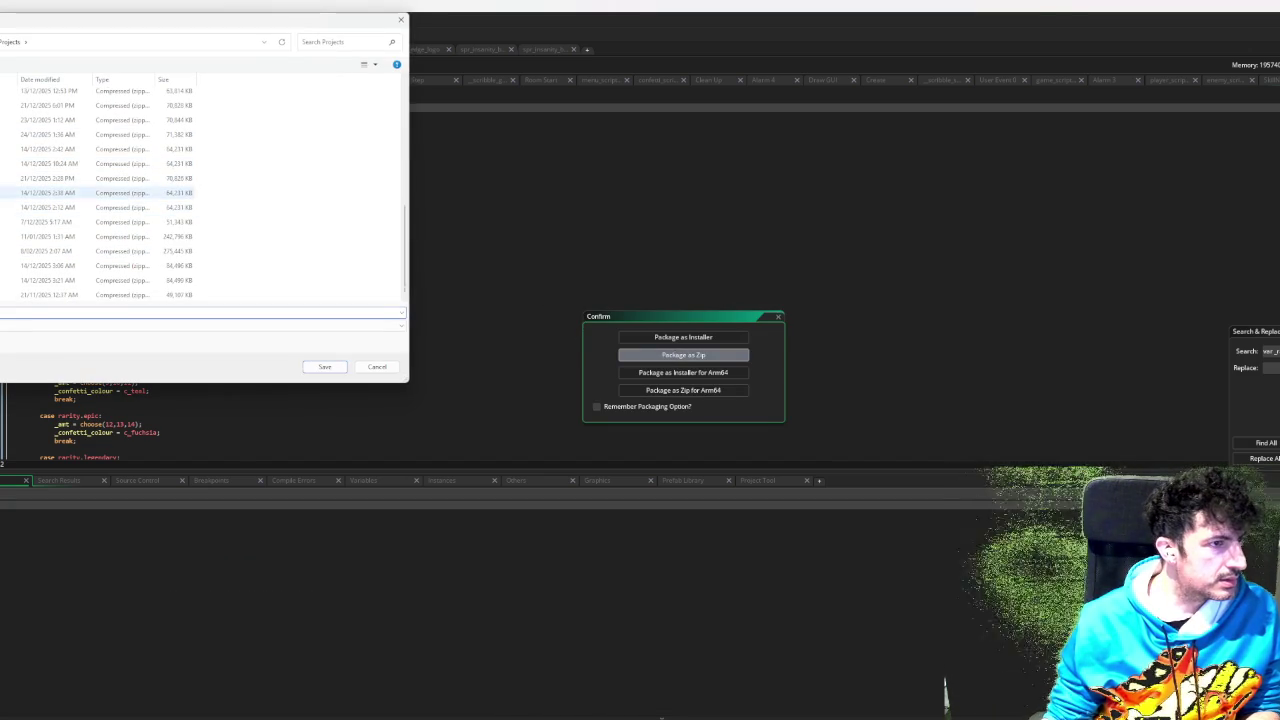
left_click(48, 134)
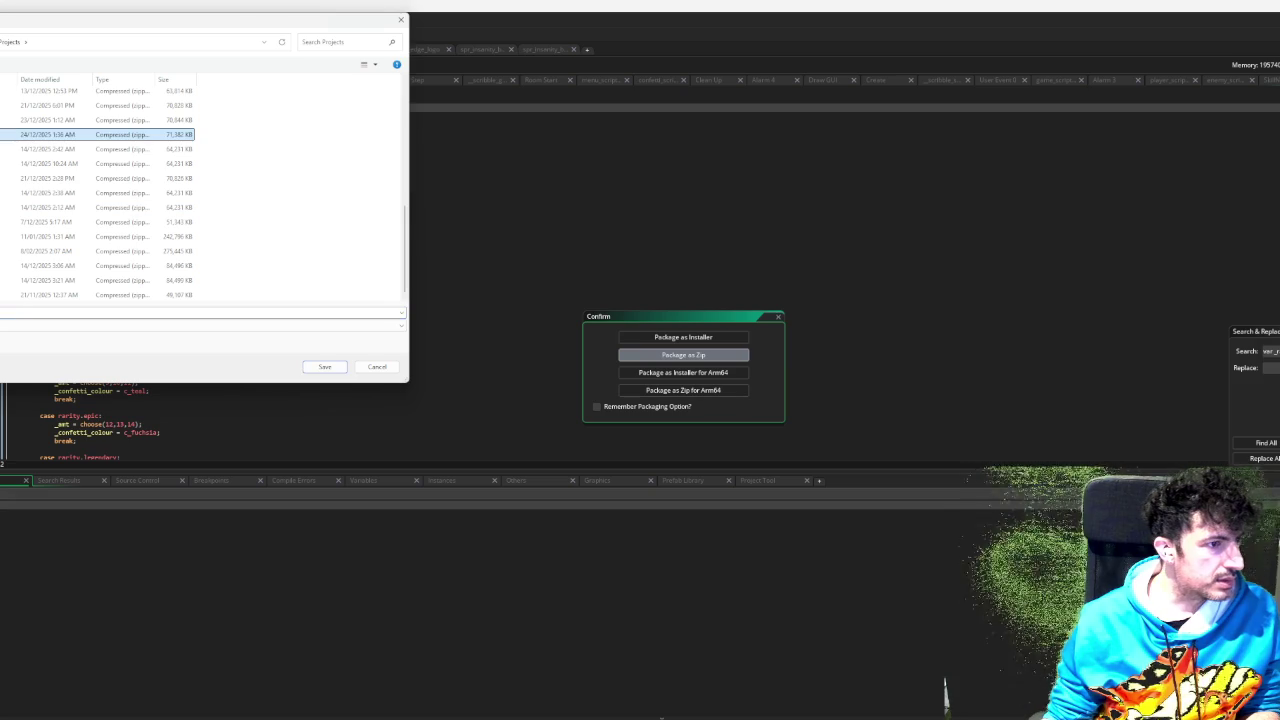
left_click(325, 367)
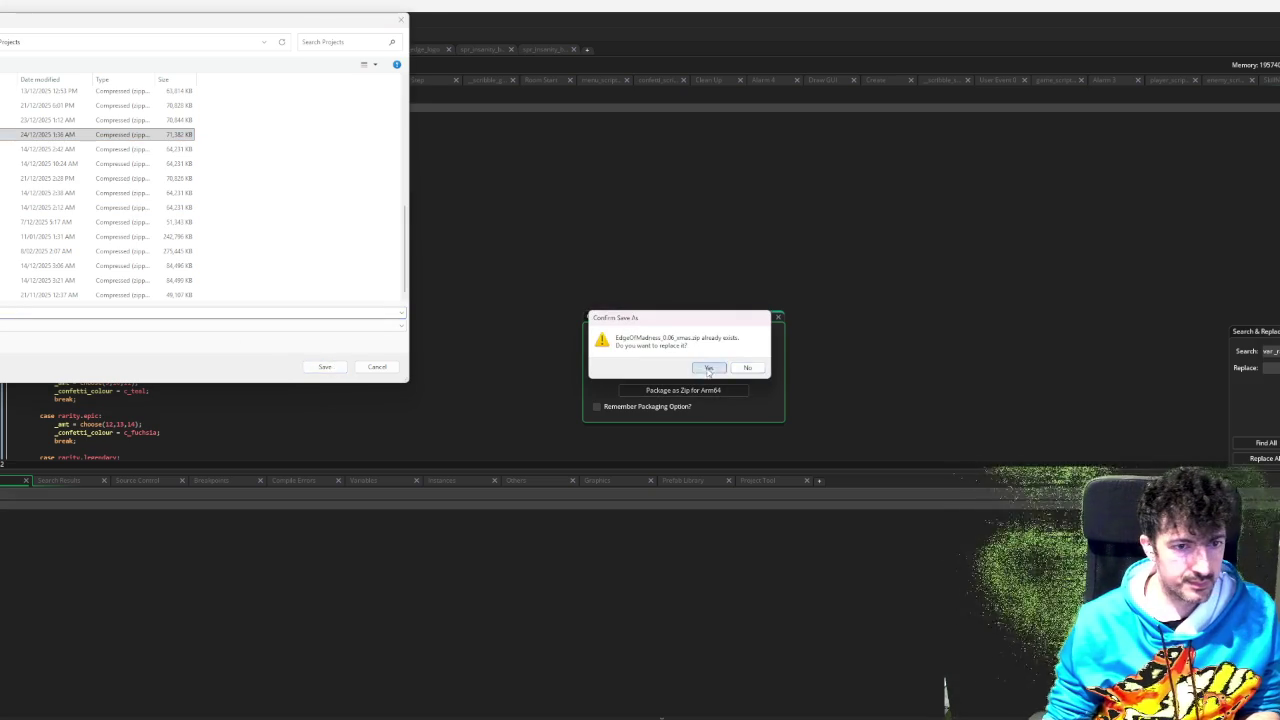
left_click(707, 368)
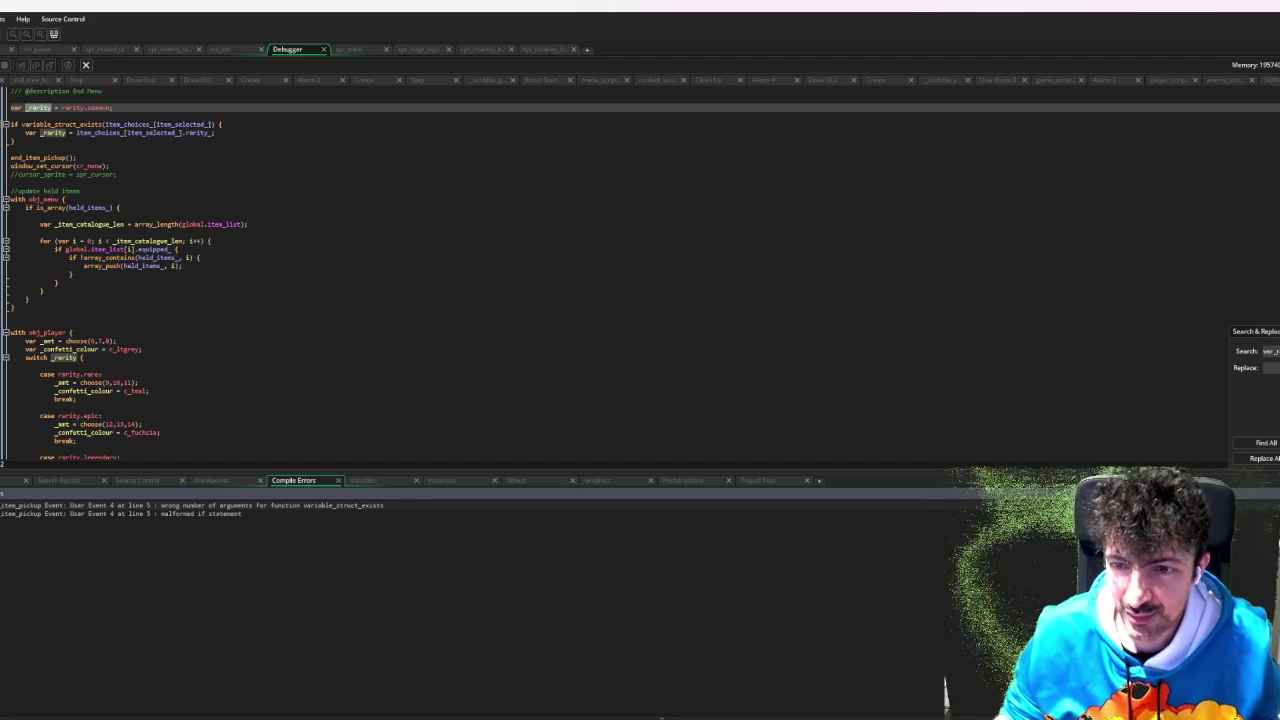
key("Escape")
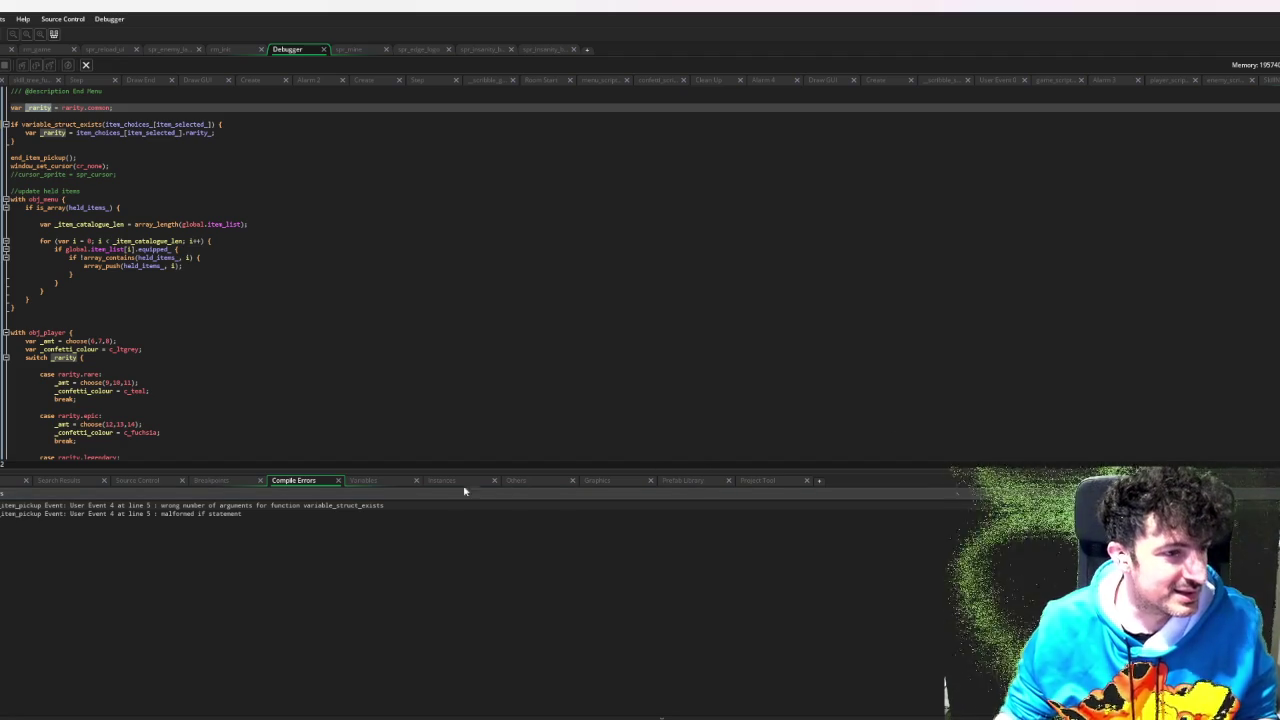
- Jump to the first compile error and place the caret after item_selected_] on line 5
double_click(330, 505)
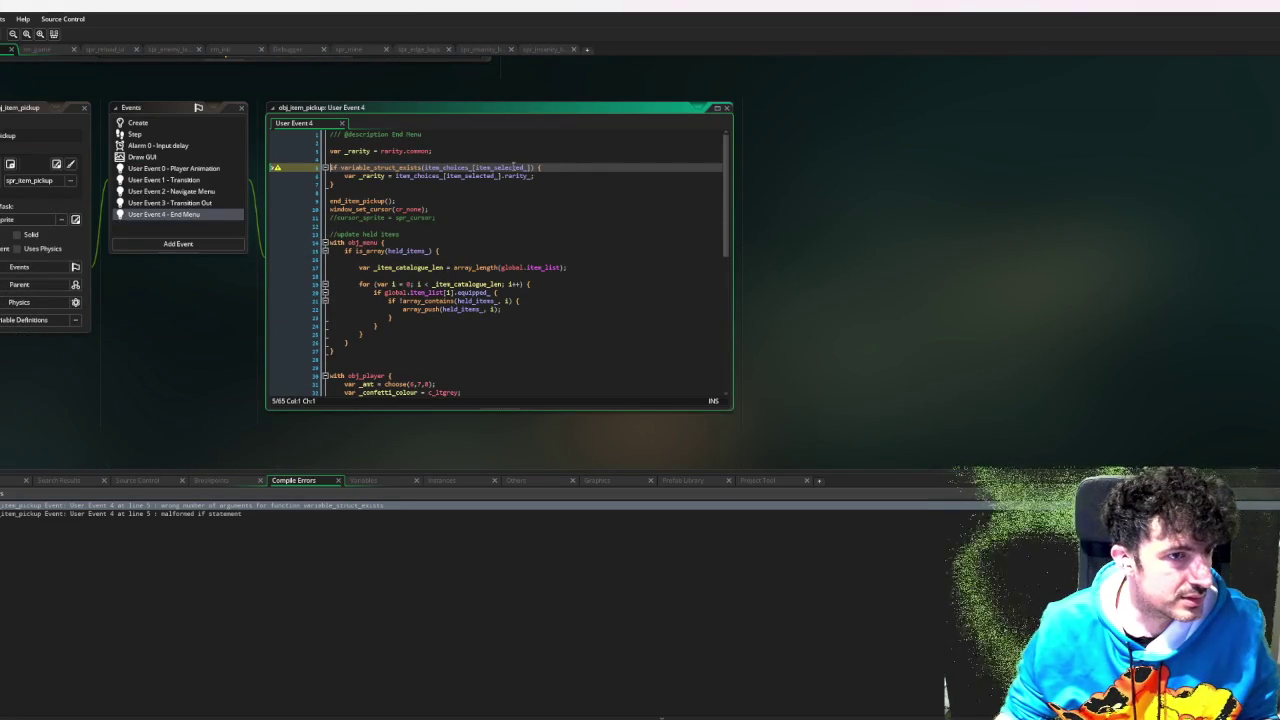
left_click(531, 168)
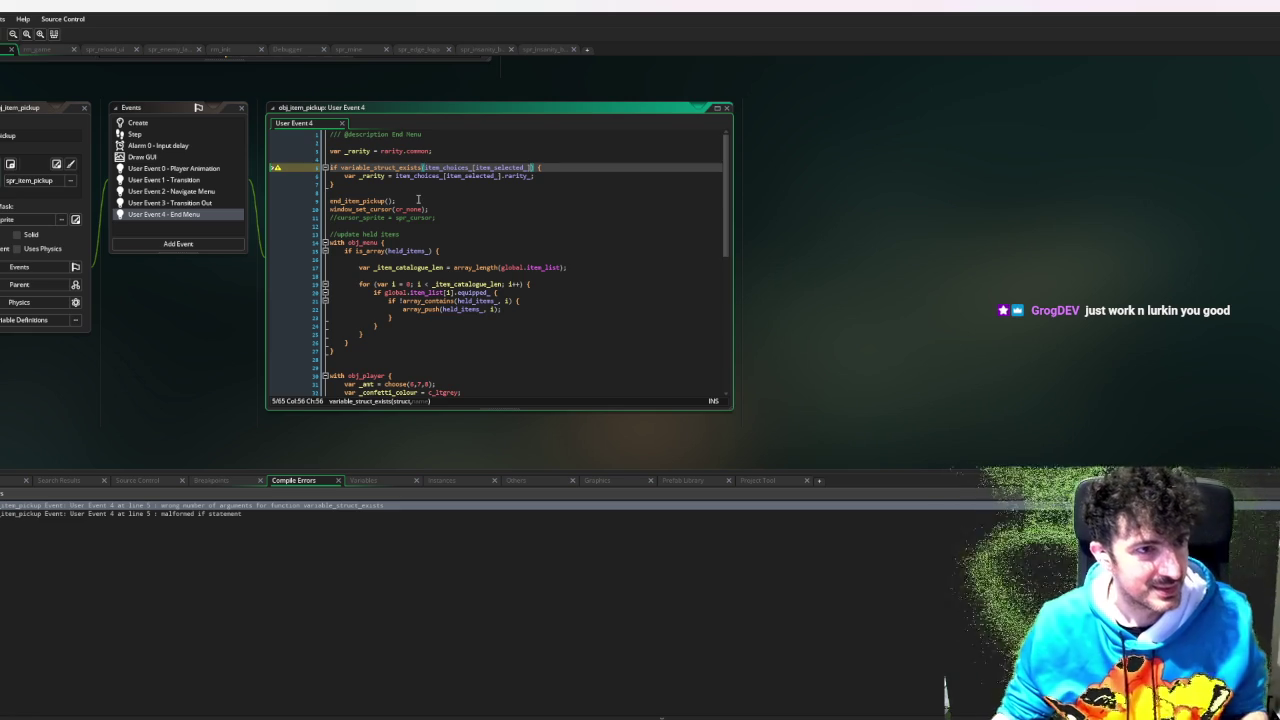
left_click(427, 167)
left_click(440, 160)
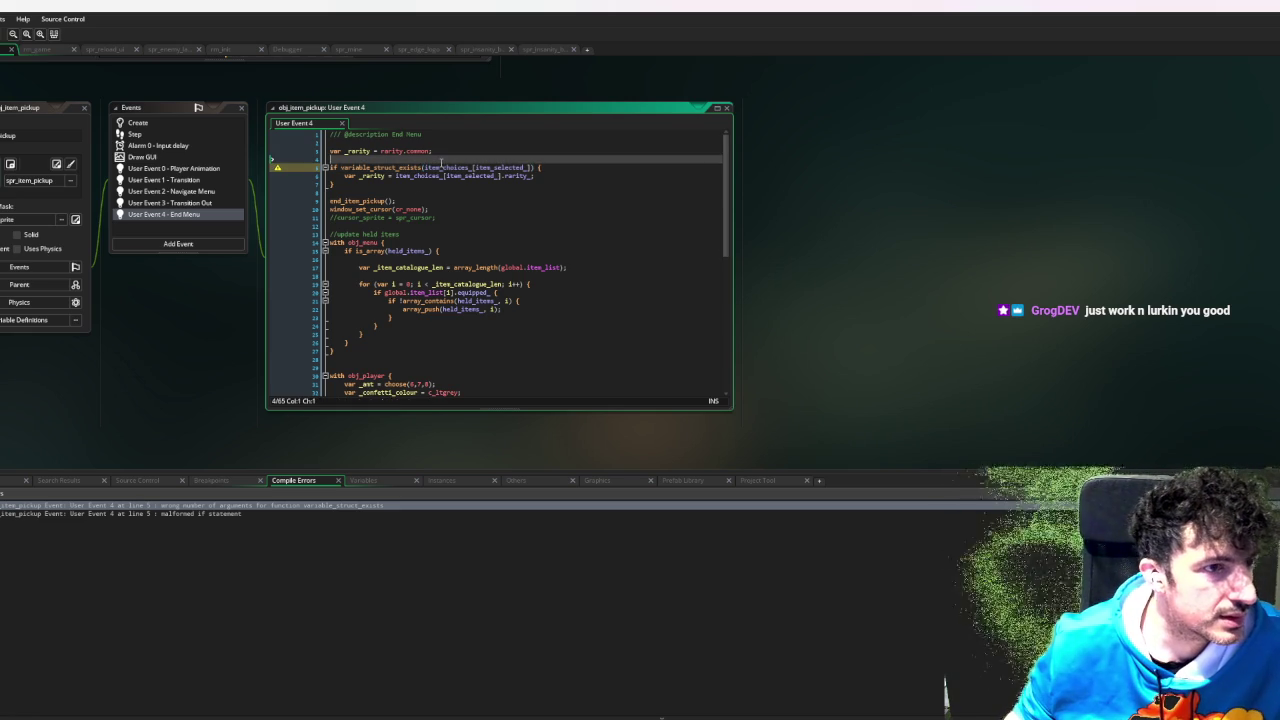
left_click(442, 167)
left_click(511, 167)
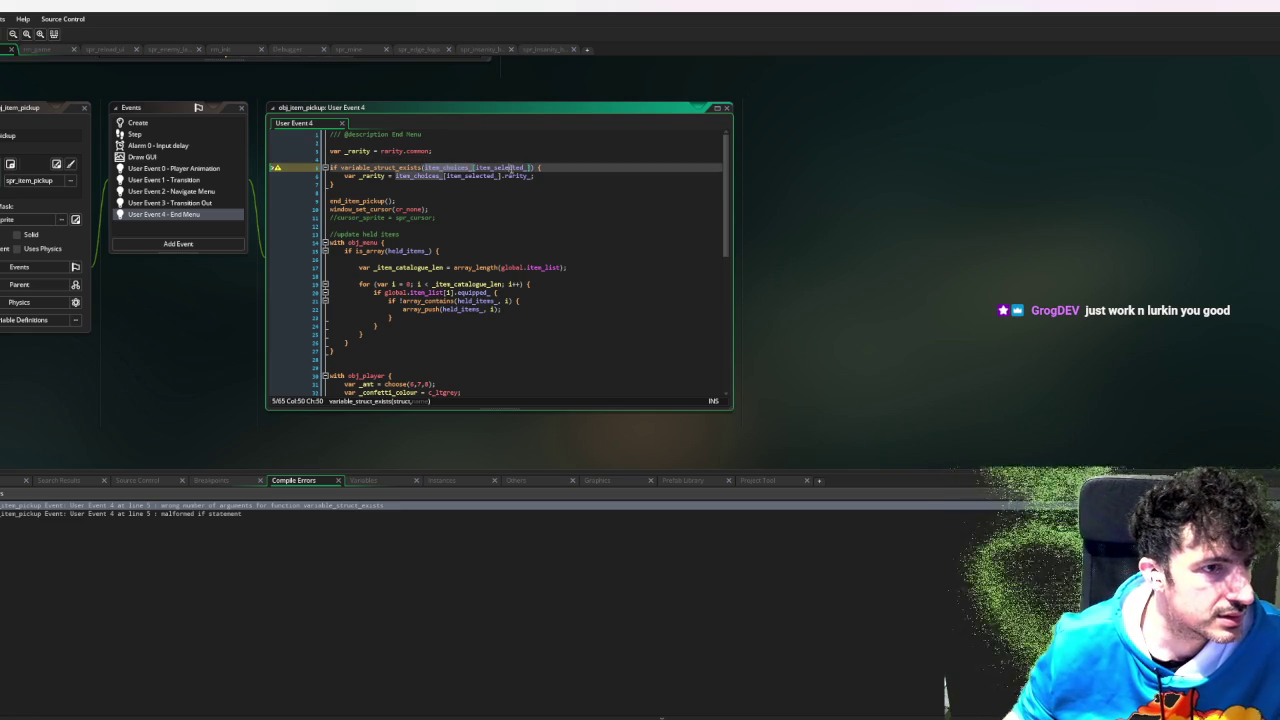
- Try a rarity_ argument, remove it, and start retyping variable_struct_exists as is_str
type(")")
type(", ")
type("\"rarity_")
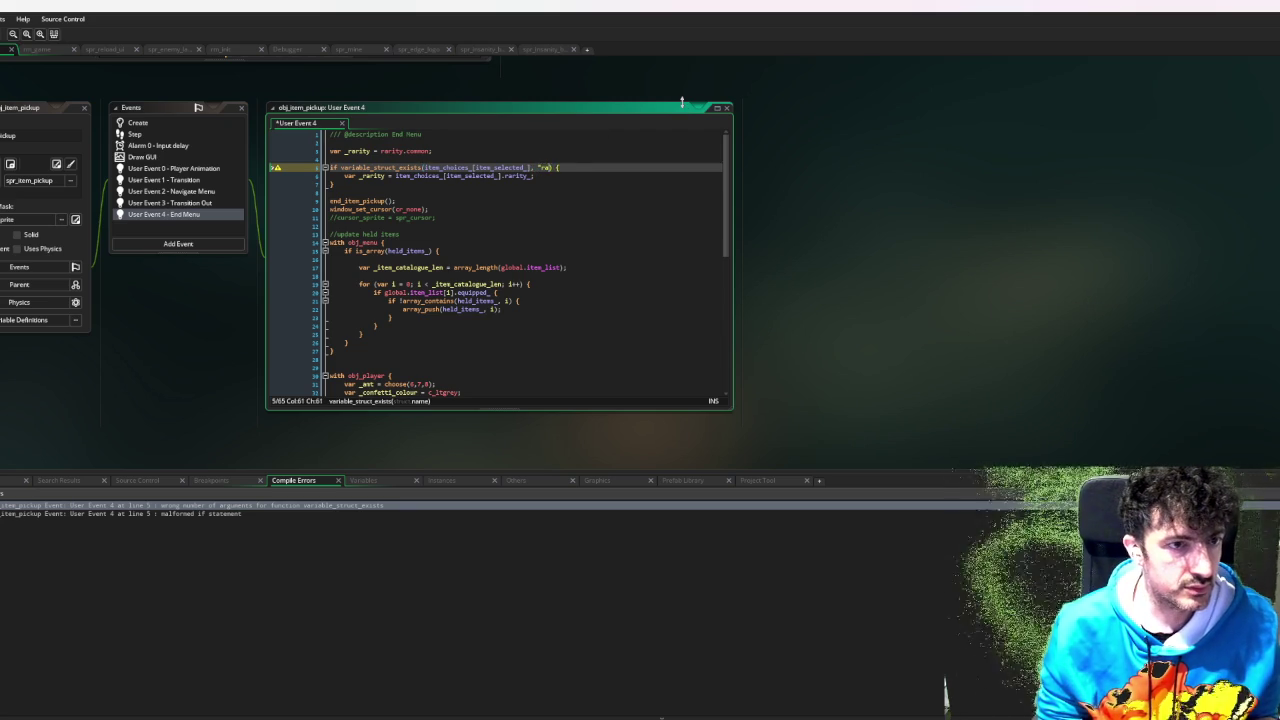
type(")")
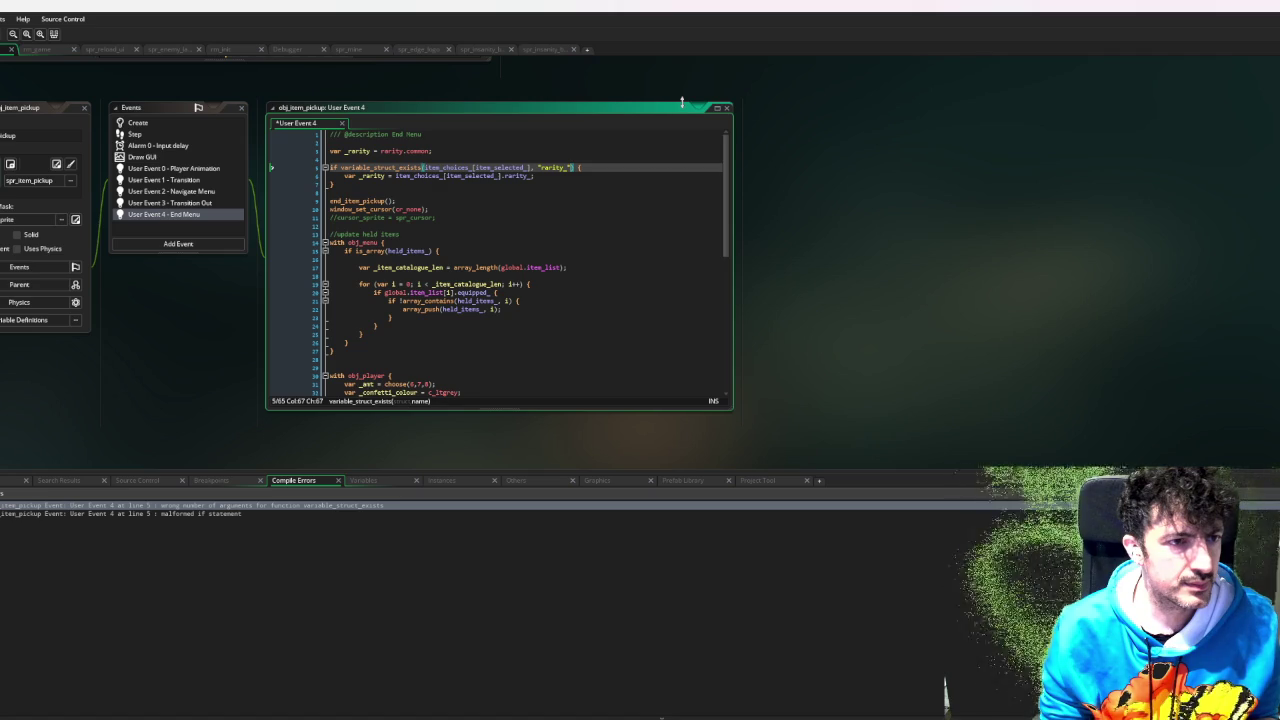
key("BackSpace")
key("BackSpace")
key("BackSpace")
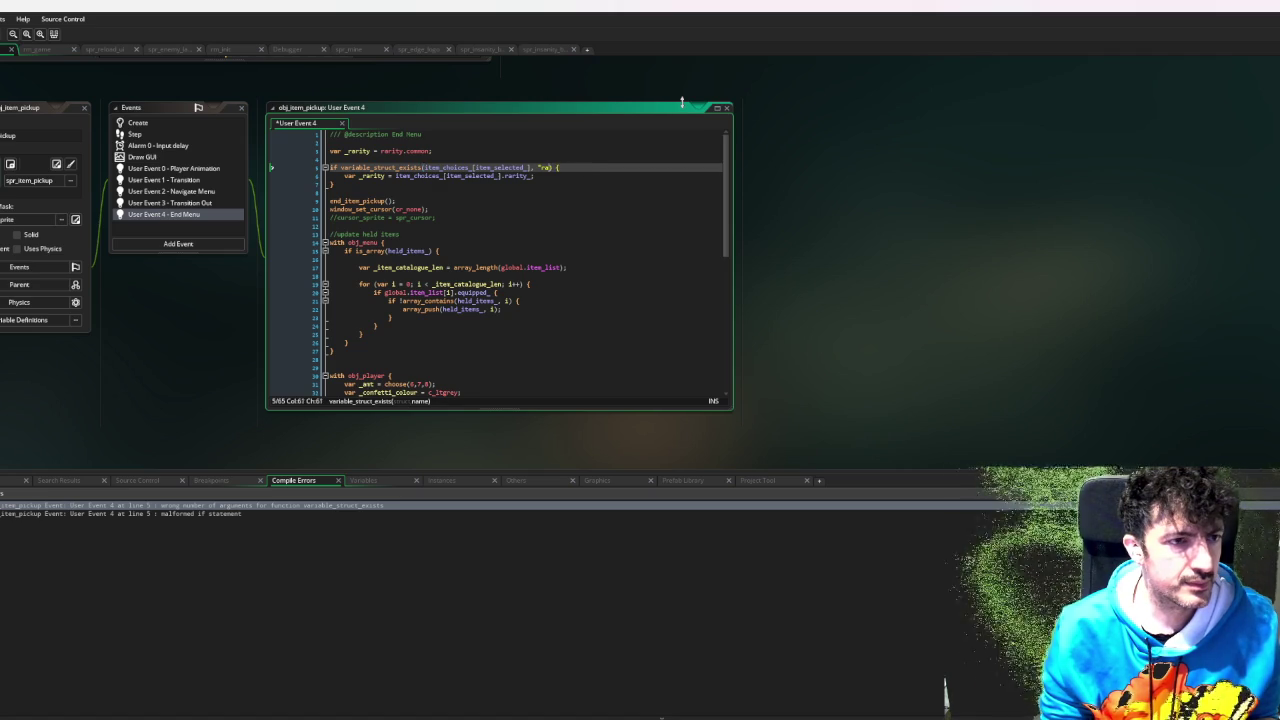
key("BackSpace")
key("Right")
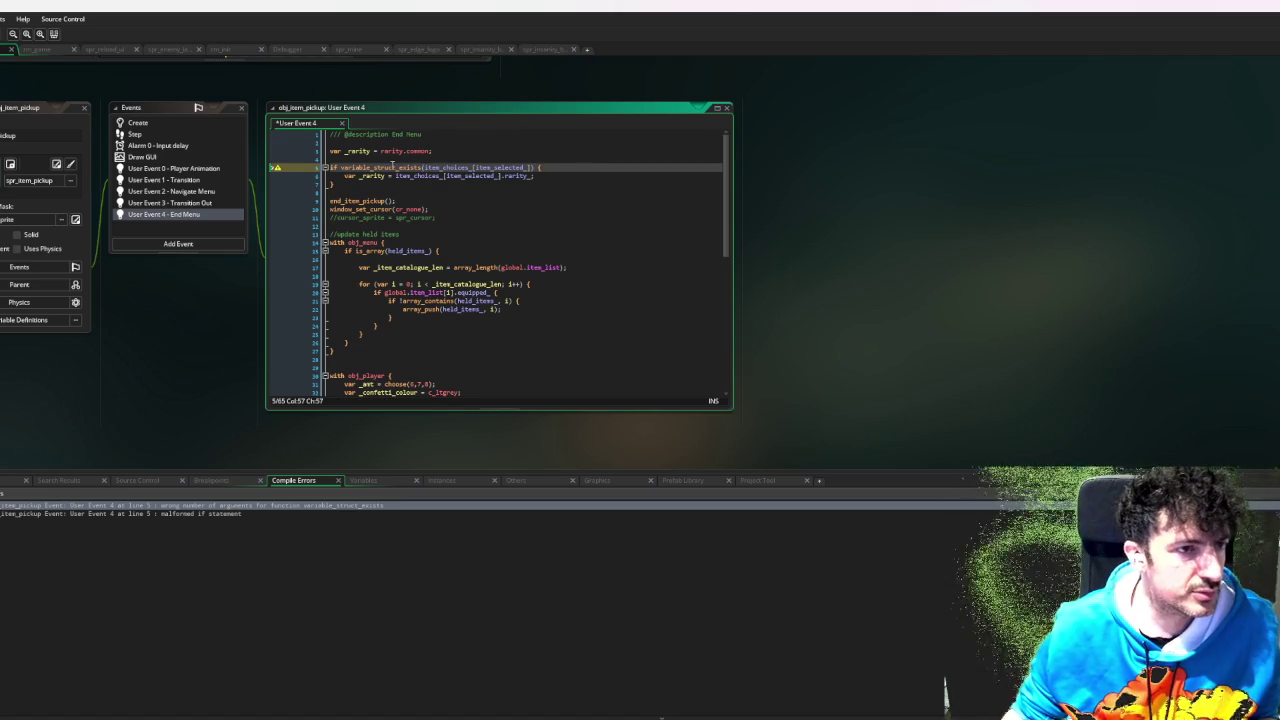
double_click(392, 167)
type("is_str")
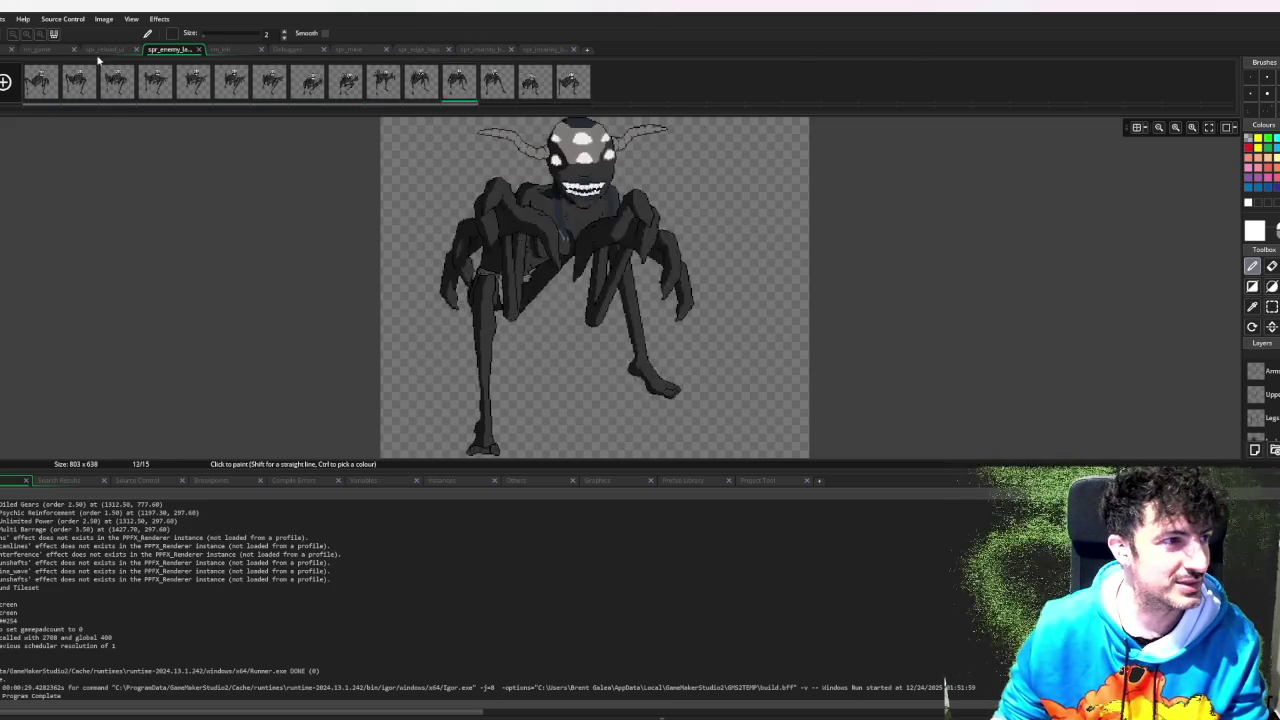
- Return to the workspace from the enemy sprite and run the game with F6
left_click(60, 50)
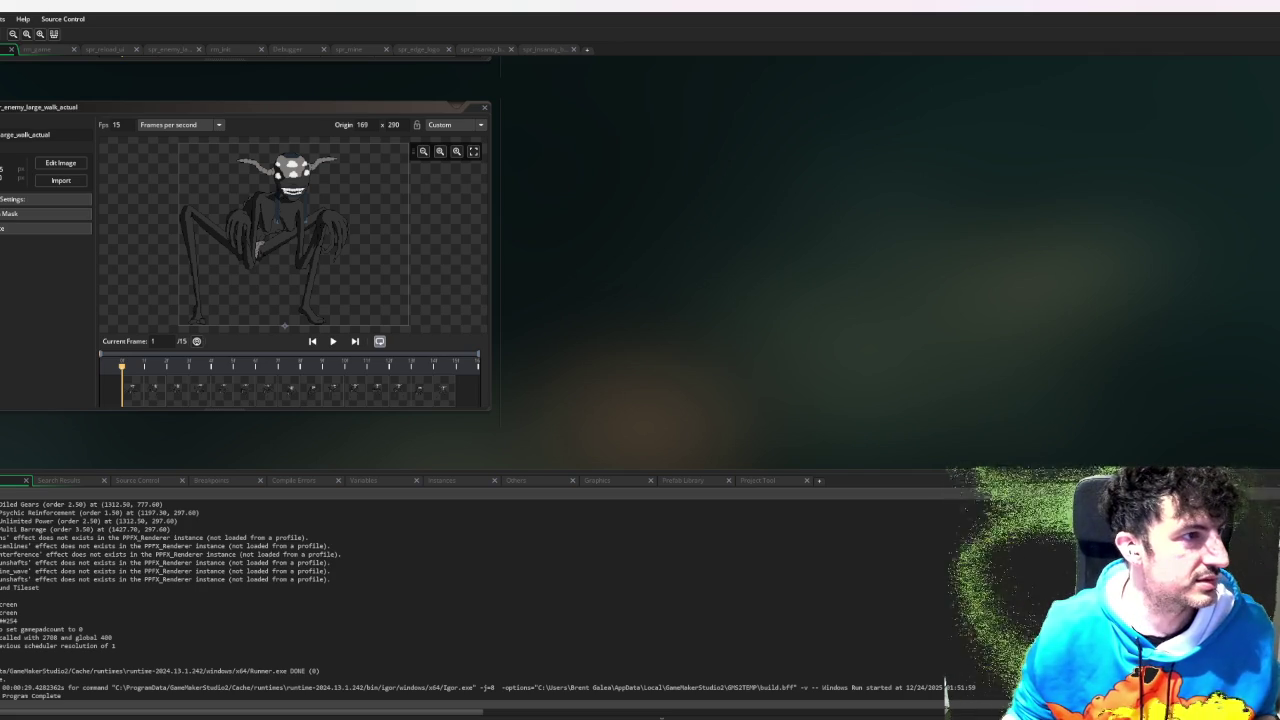
key("F6")
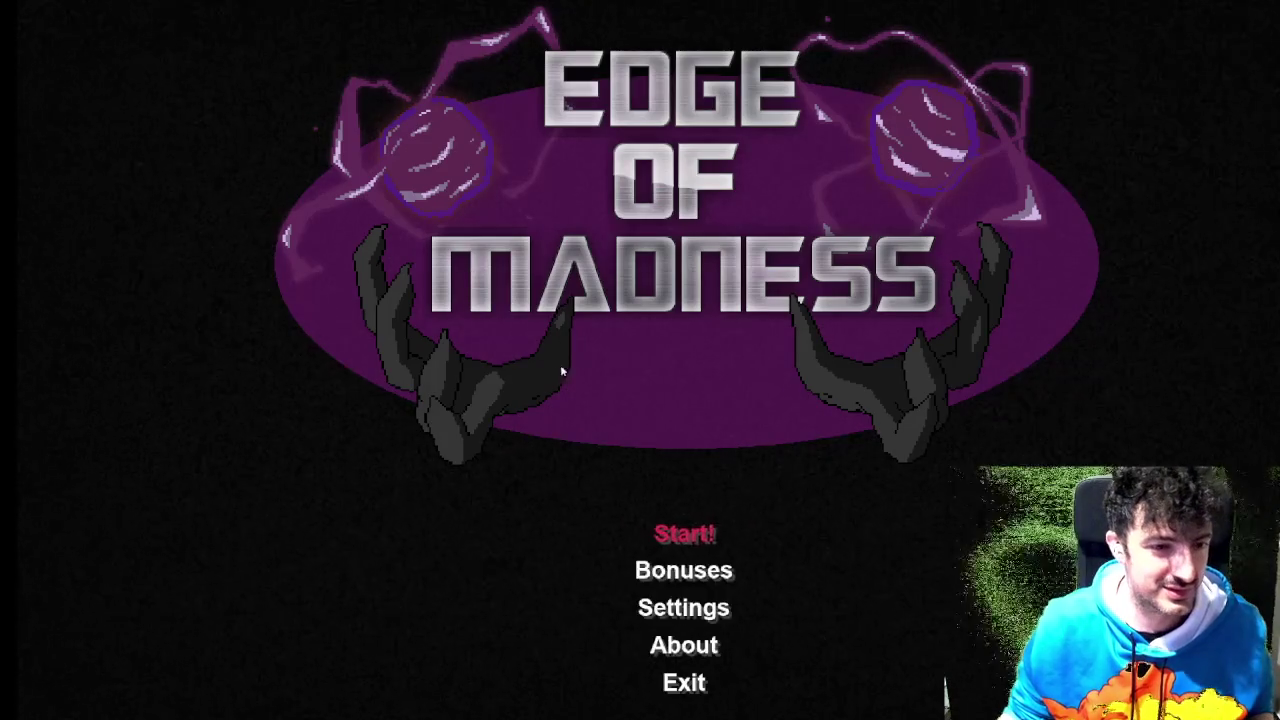
- Start a new game and drive the tank around the arena, firing once at the crosshair
key("Return")
key("Return")
key("d")
key("s")
left_click(869, 370)
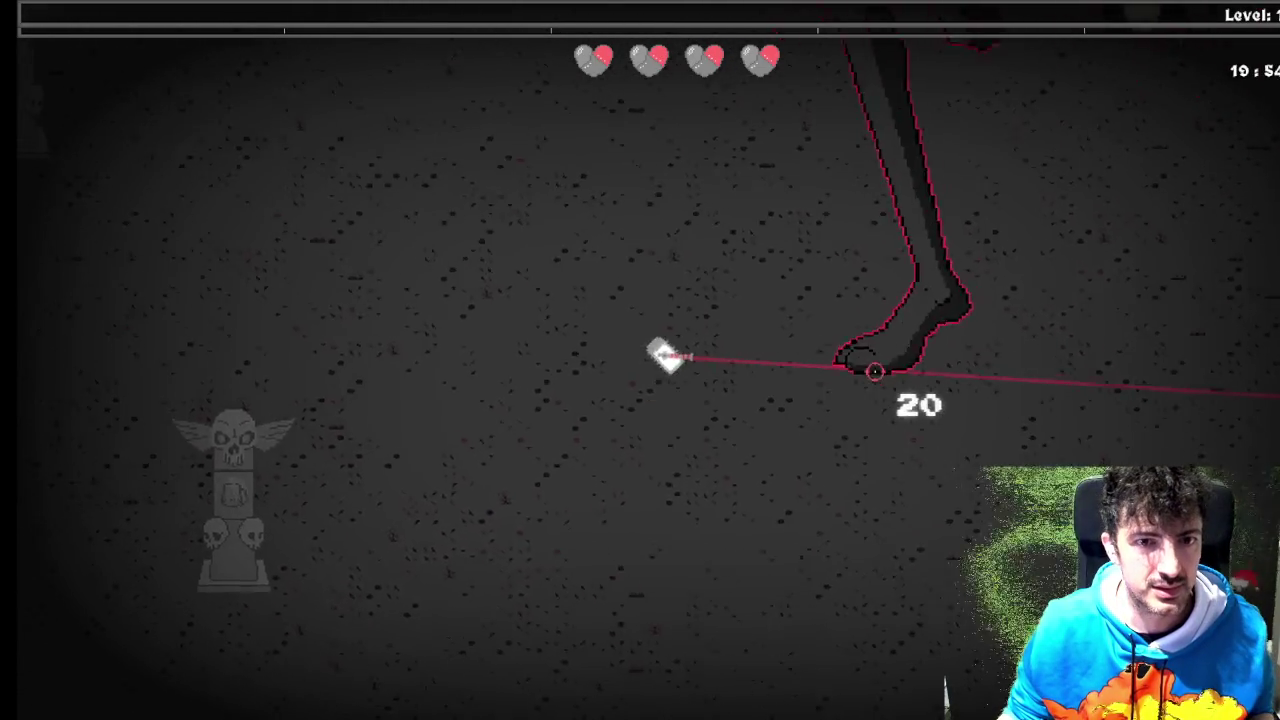
key("a")
key("w")
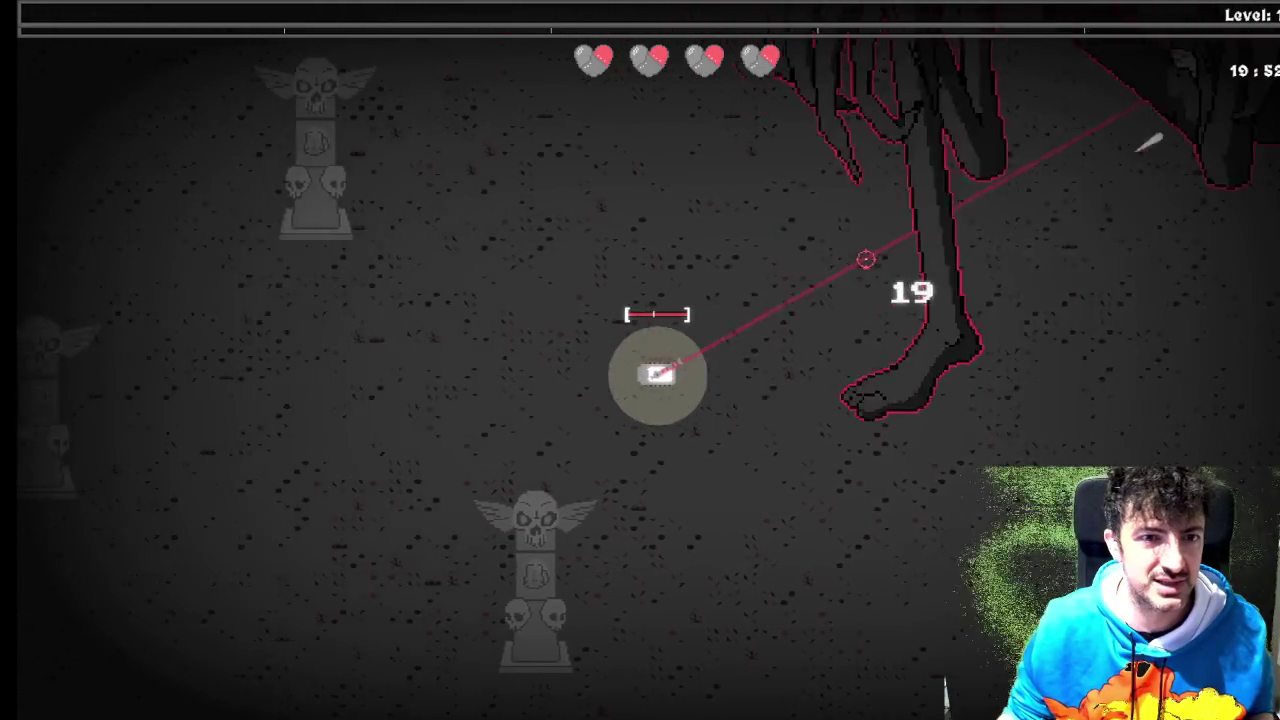
key("s")
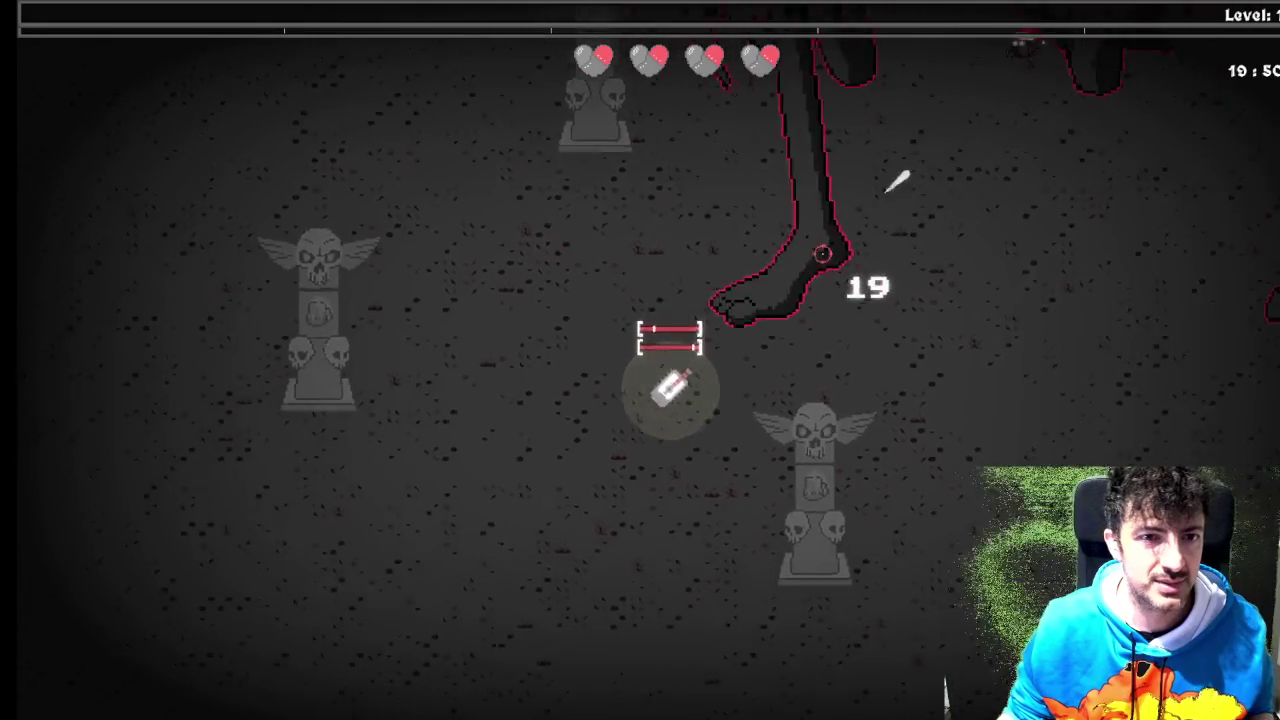
- Fire the laser repeatedly at the large boss, then close the game
left_click(822, 254)
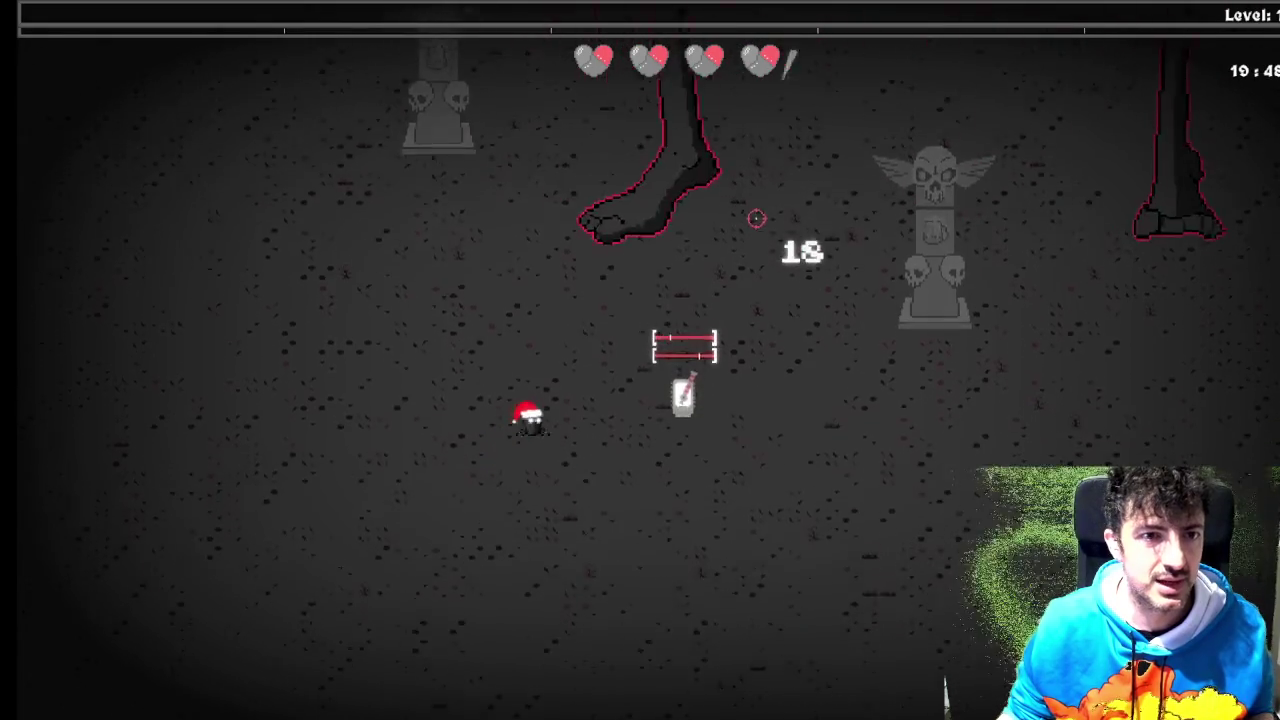
left_click(756, 218)
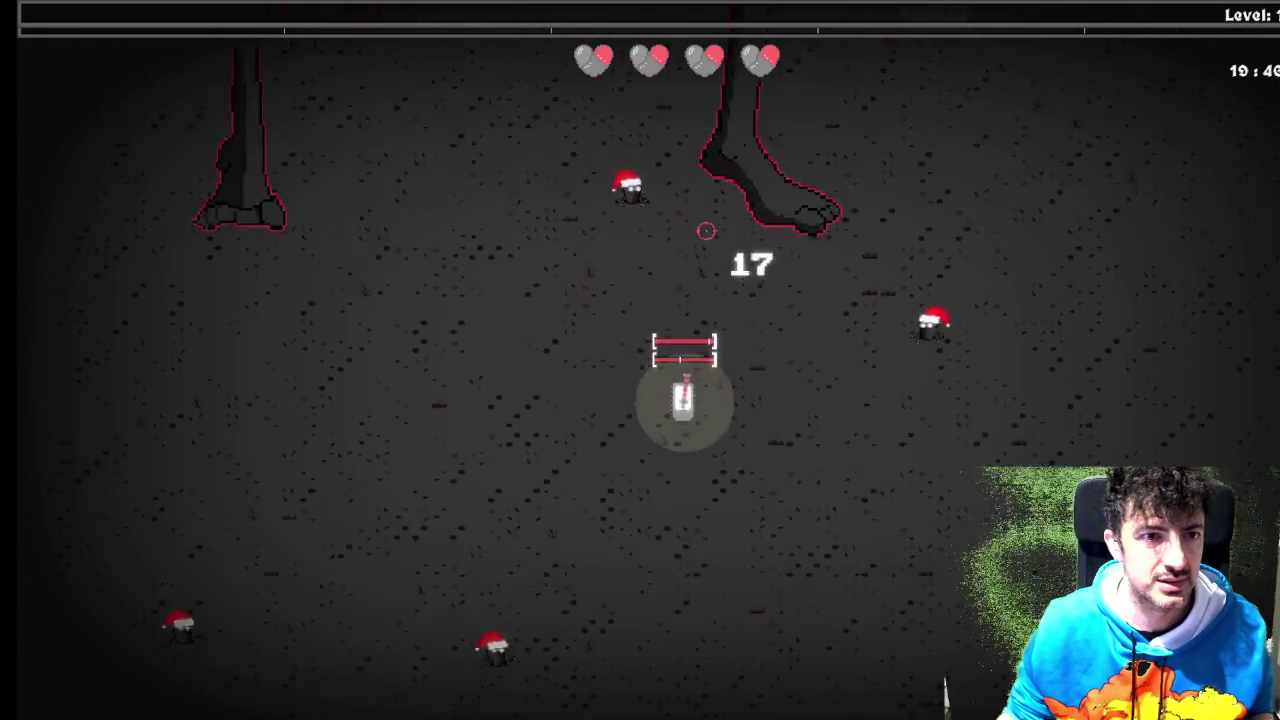
left_click(670, 245)
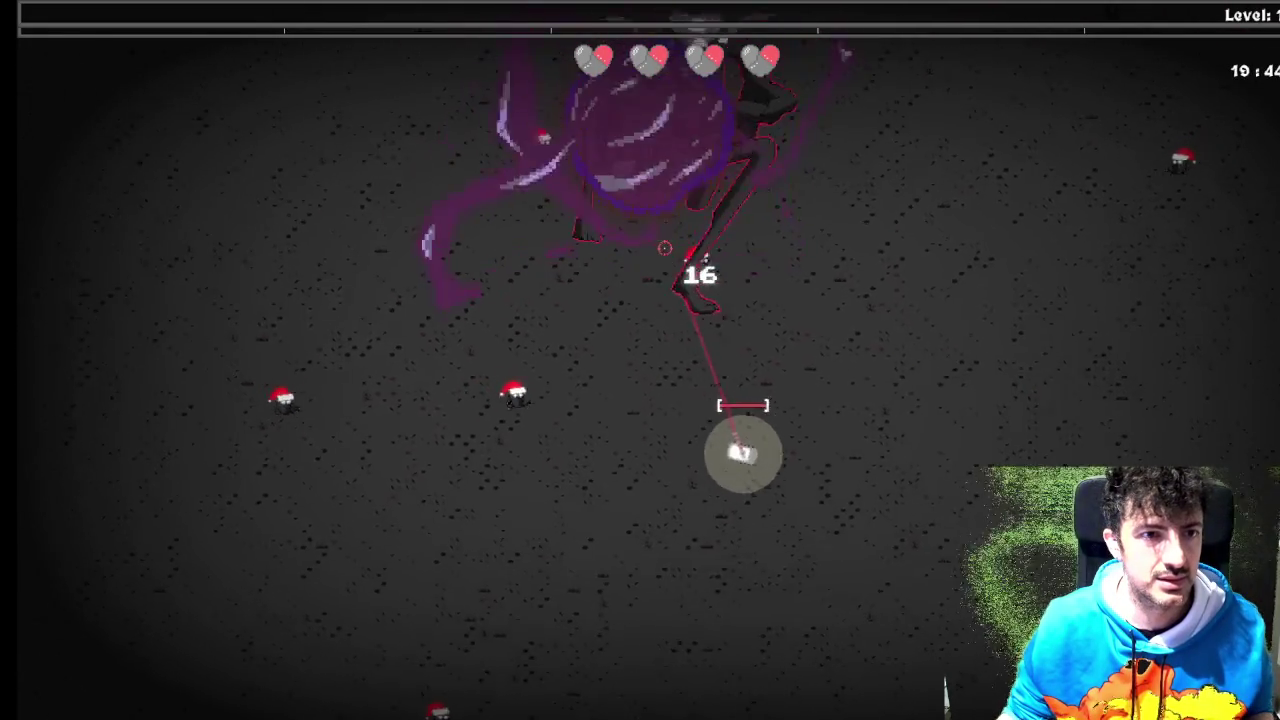
left_click(909, 306)
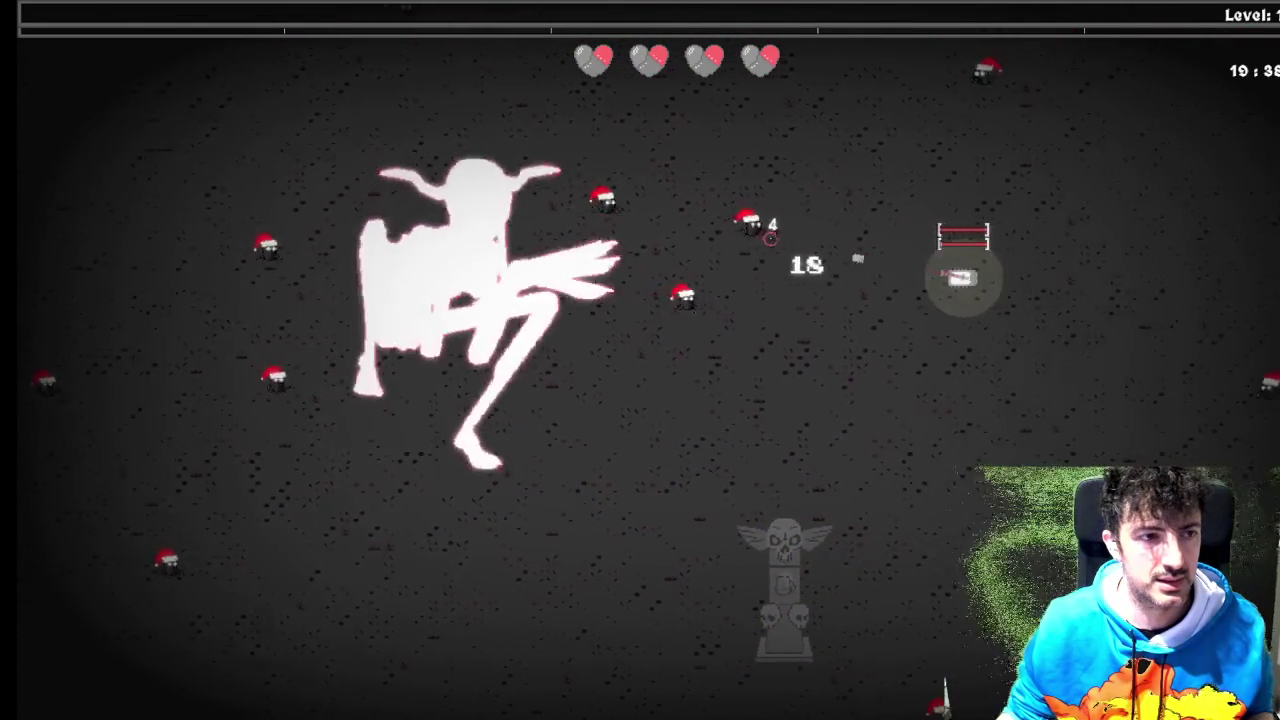
left_click(424, 253)
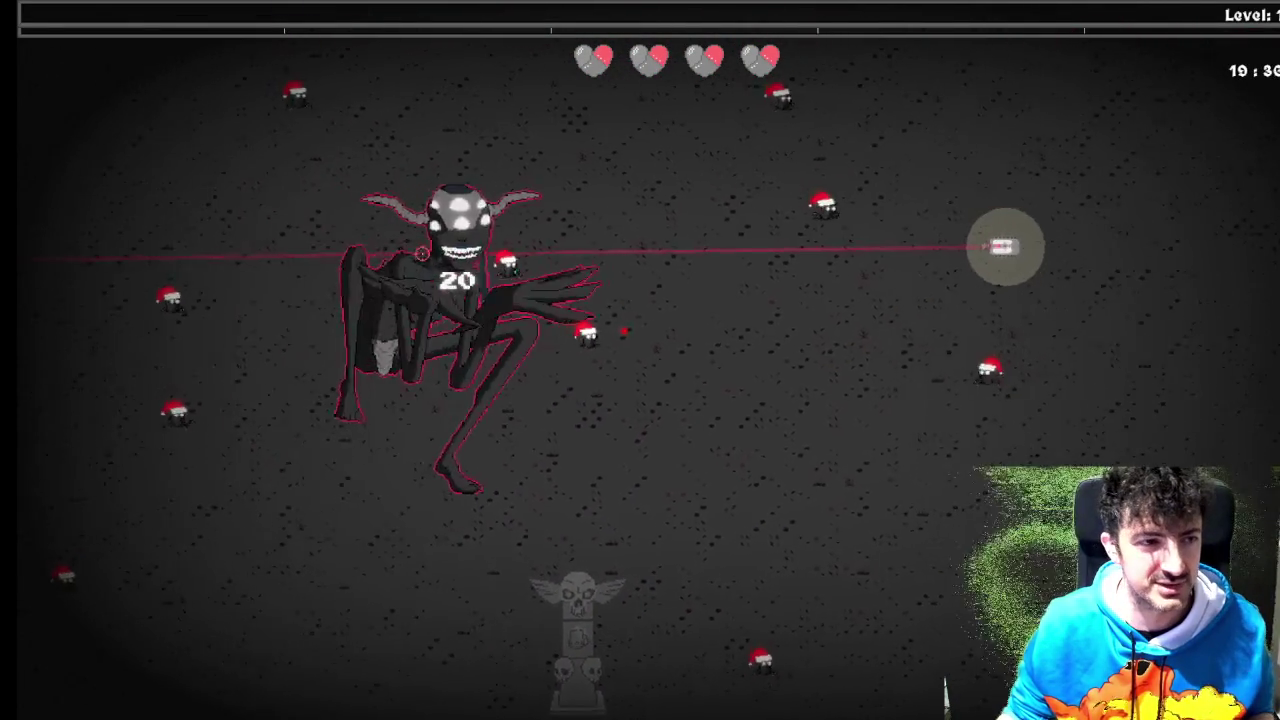
left_click(424, 253)
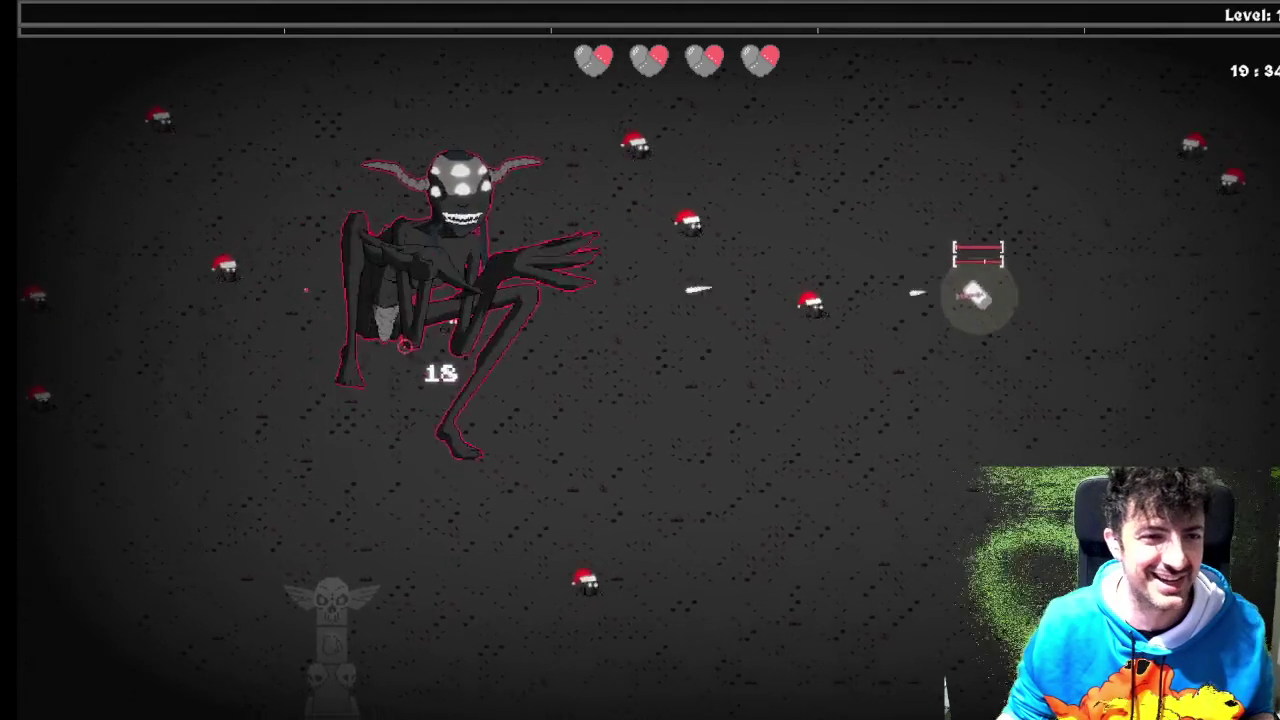
left_click(410, 320)
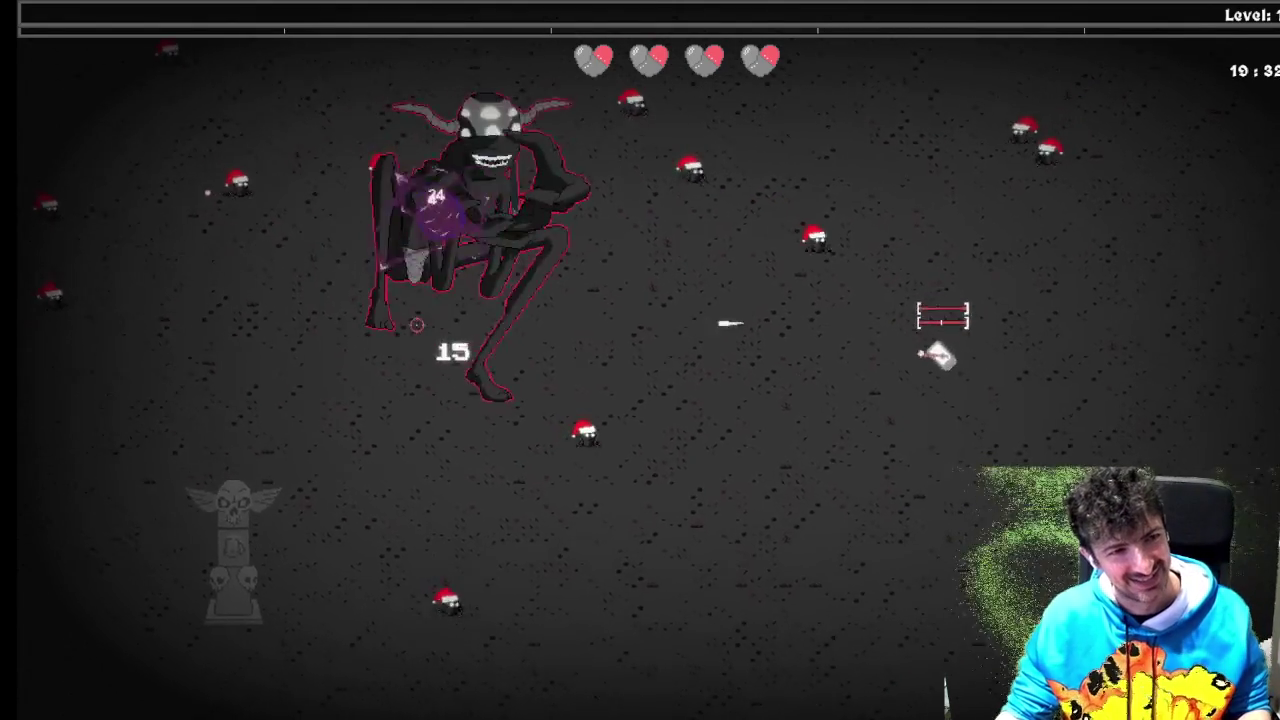
key("Escape")
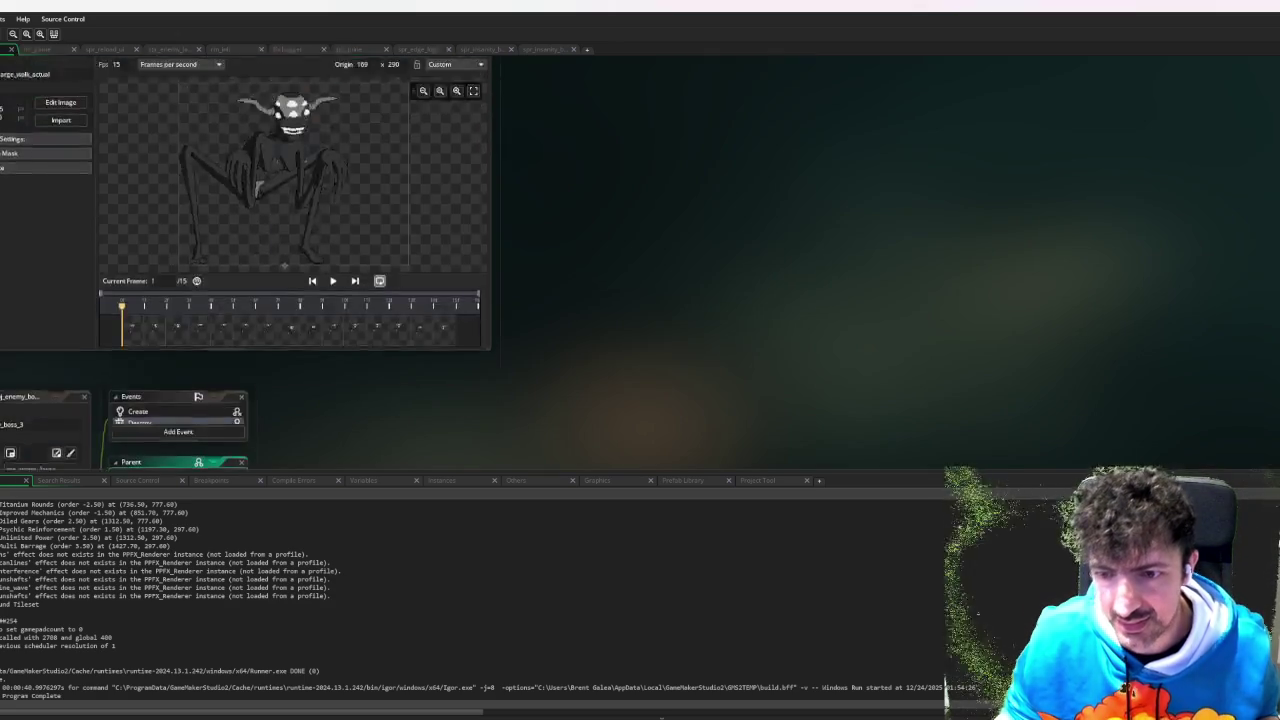
- Search 'actual' in the boss object's sprite choices and assign spr_enemy_large
left_click(40, 181)
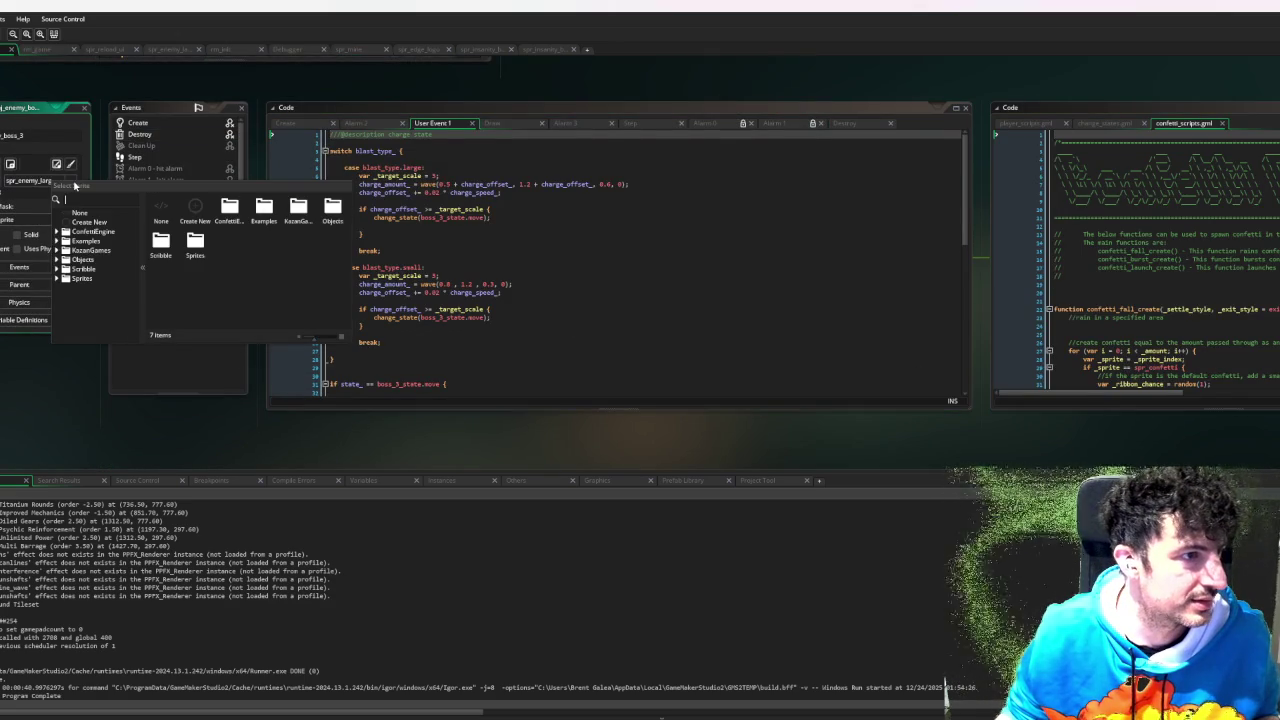
type("a")
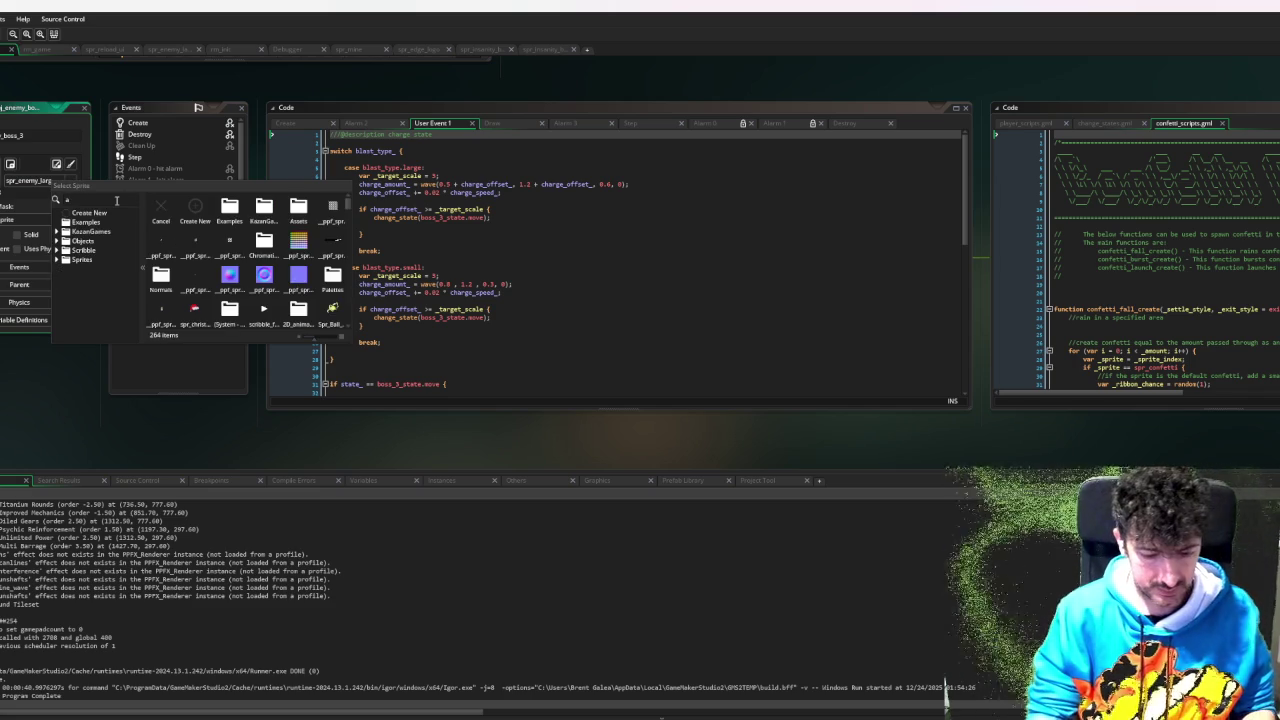
type("ctual")
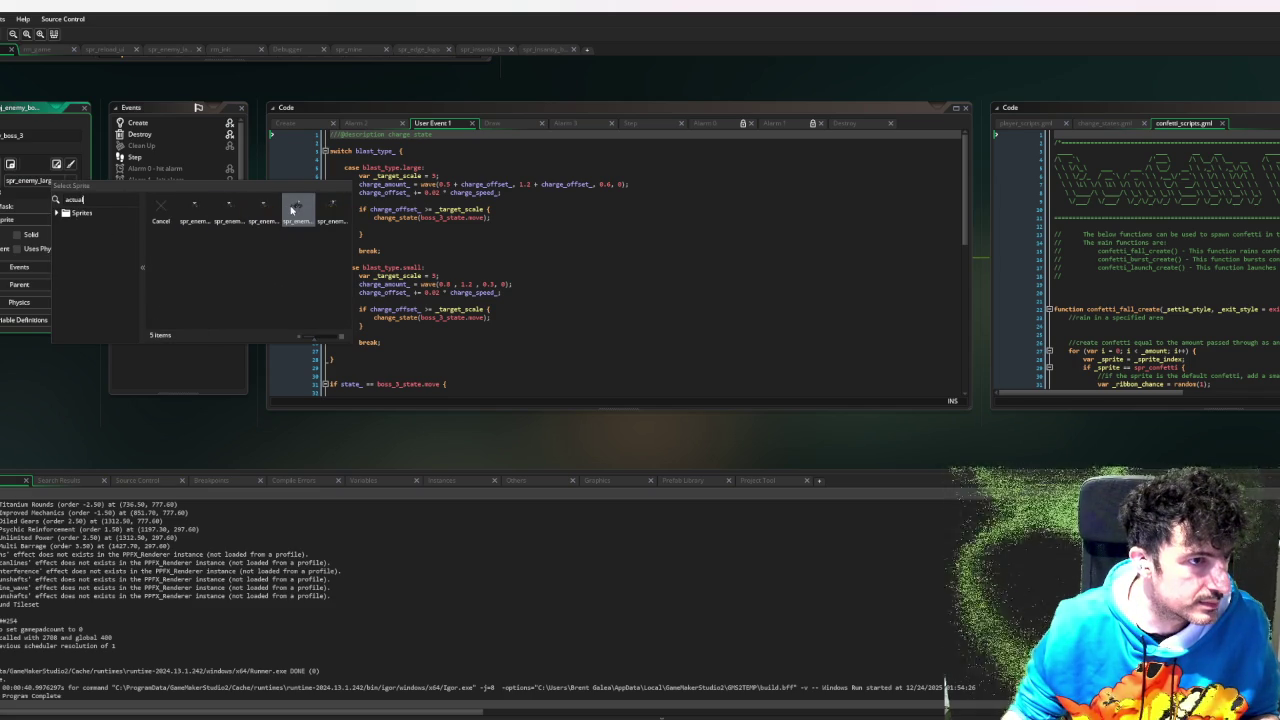
left_click(291, 210)
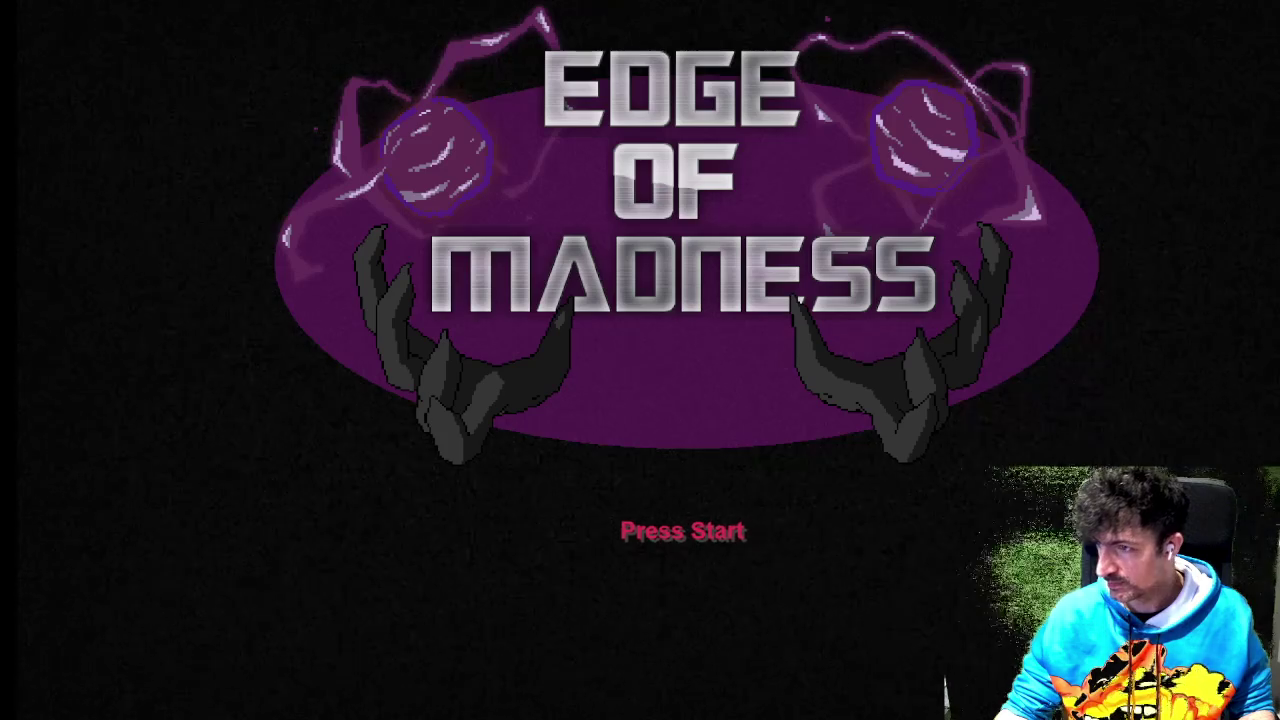
- Start a new game and close in on the boss, firing repeated shots at it
key("Return")
key("Return")
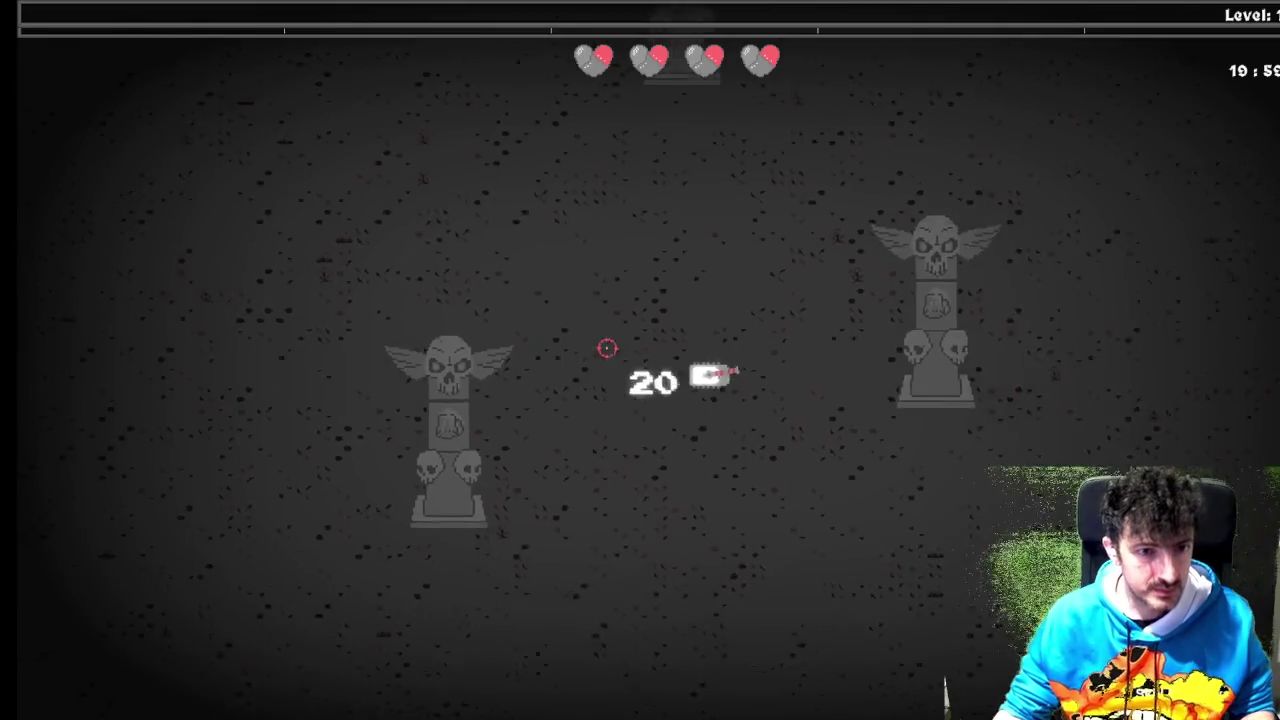
key("d")
key("s")
key("w")
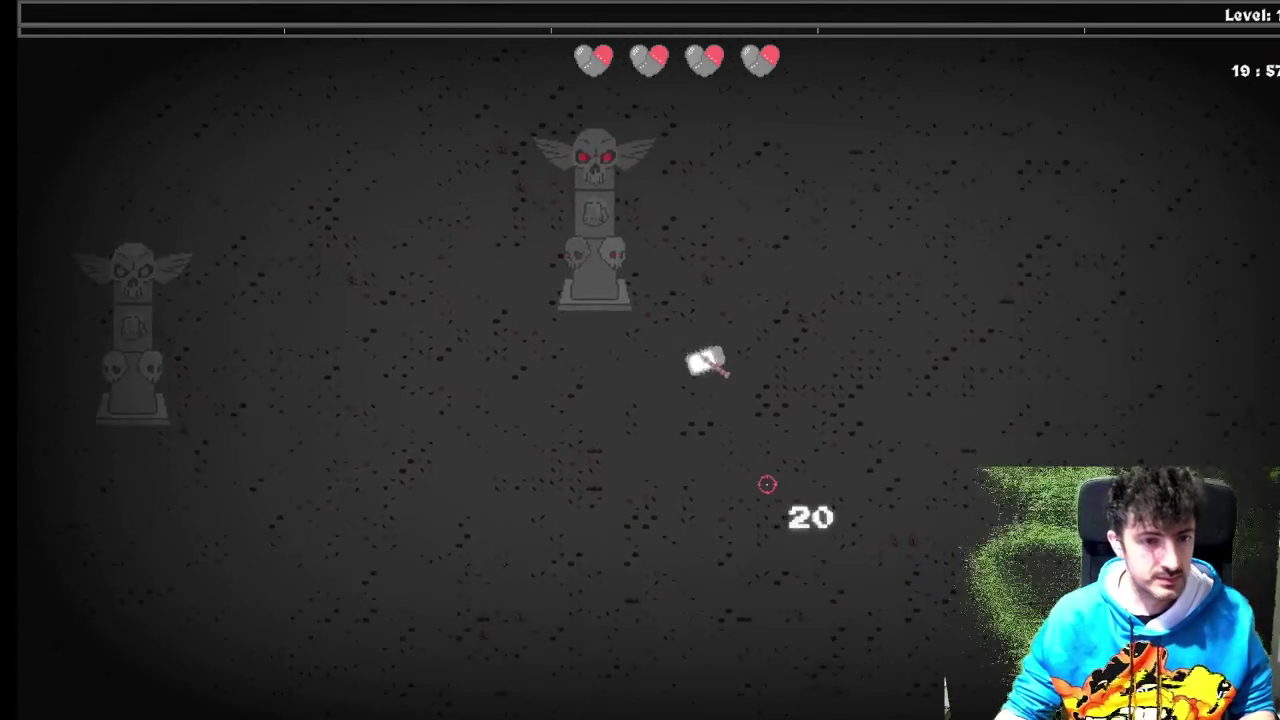
left_click(950, 320)
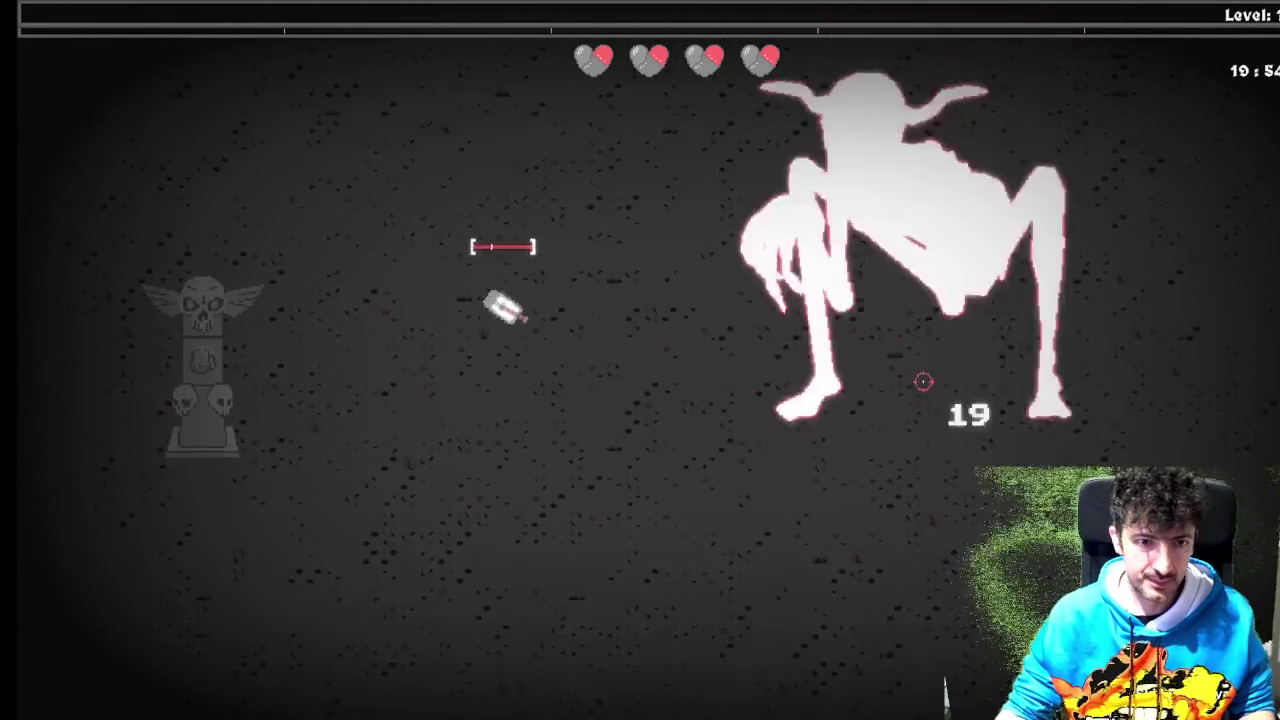
key("a")
left_click(923, 381)
key("w")
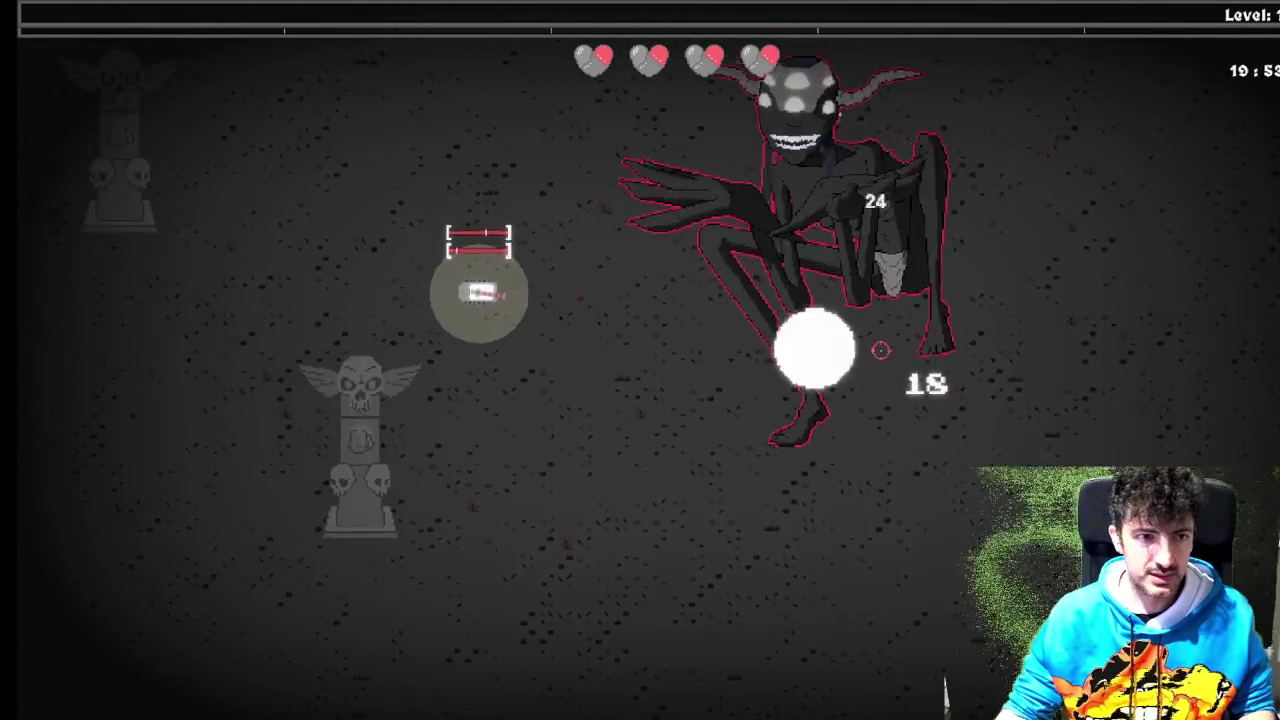
left_click(880, 350)
left_click(880, 350)
left_click(893, 350)
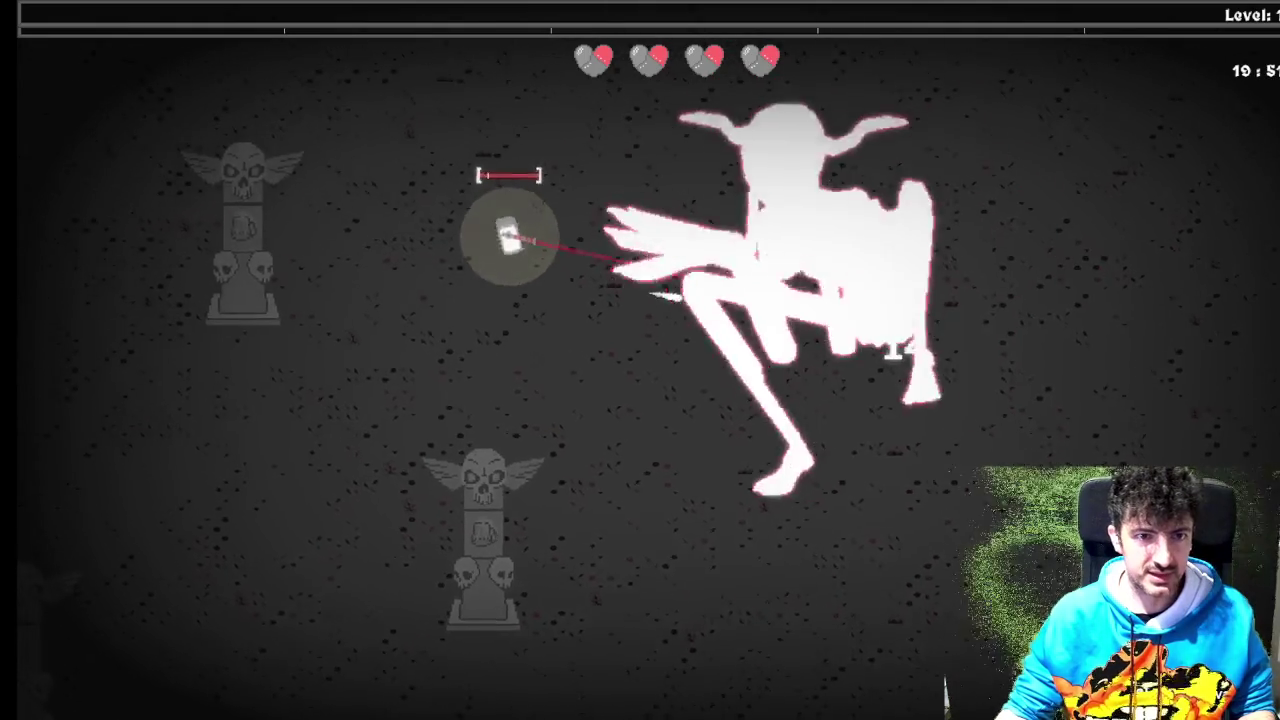
key("a")
key("w")
left_click(872, 305)
left_click(872, 305)
left_click(872, 305)
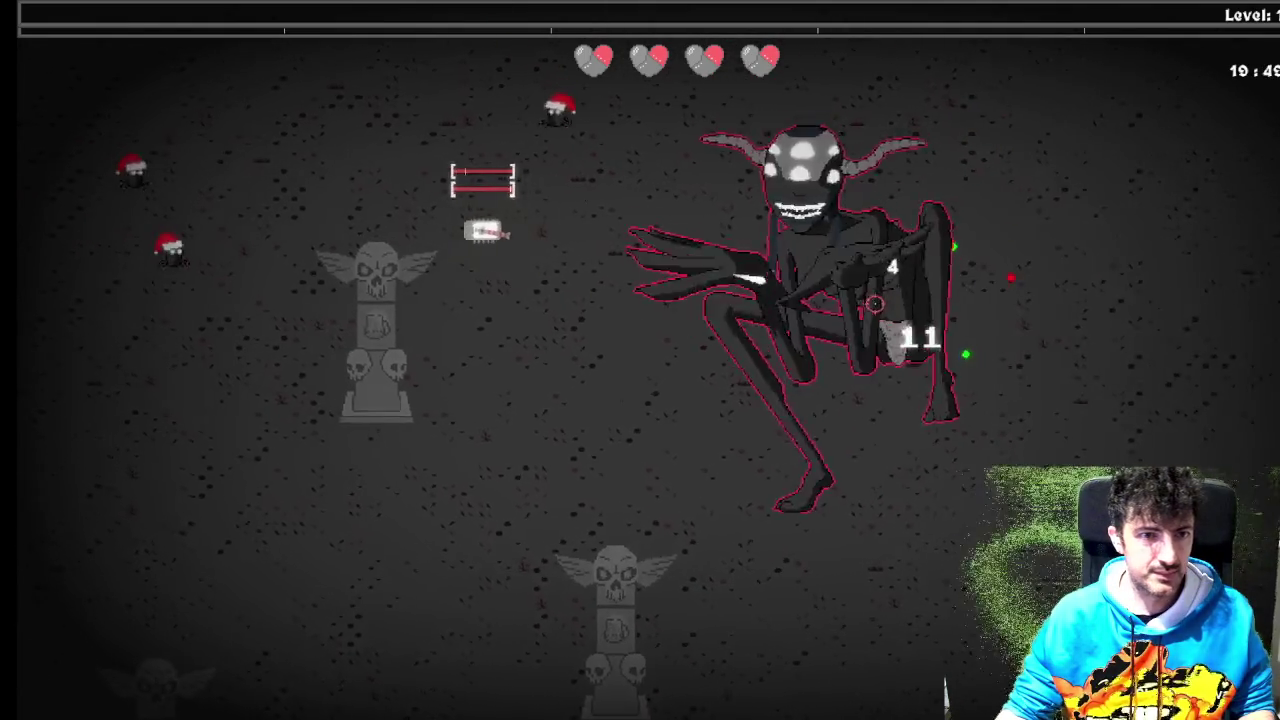
- Dodge the boss's charge and purple orb attacks by moving around the arena
key("a")
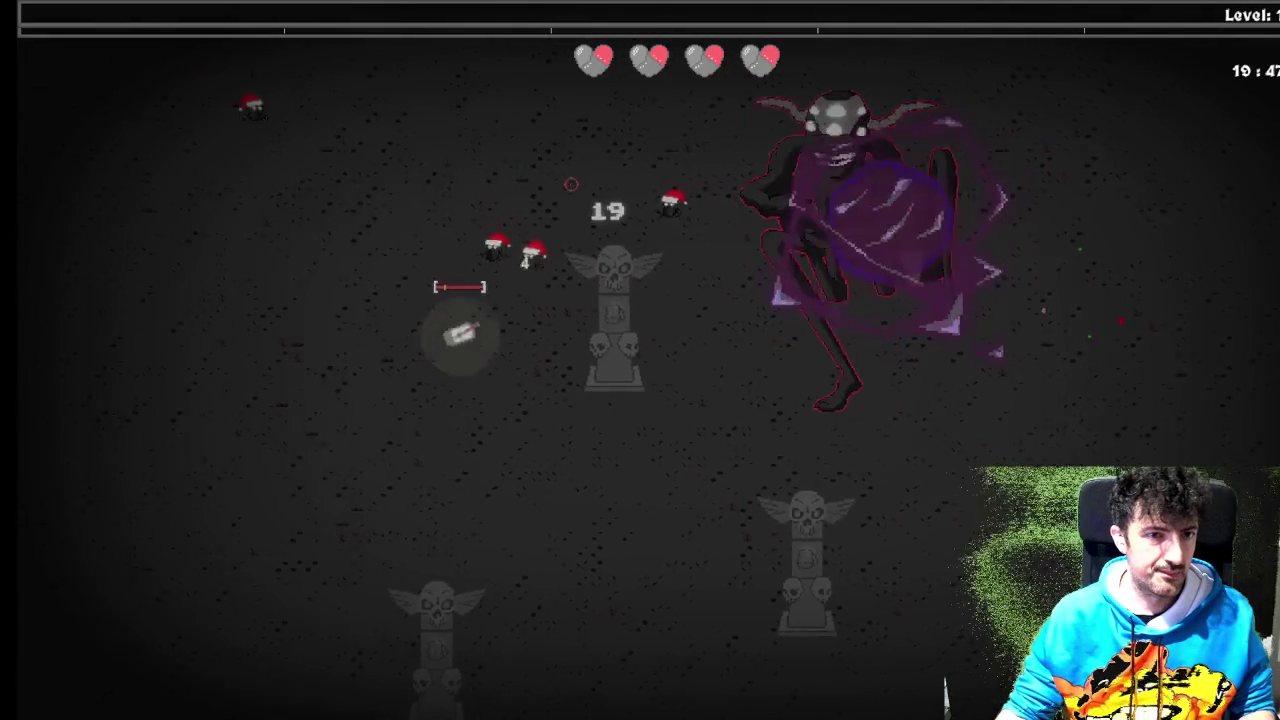
key("a")
key("a")
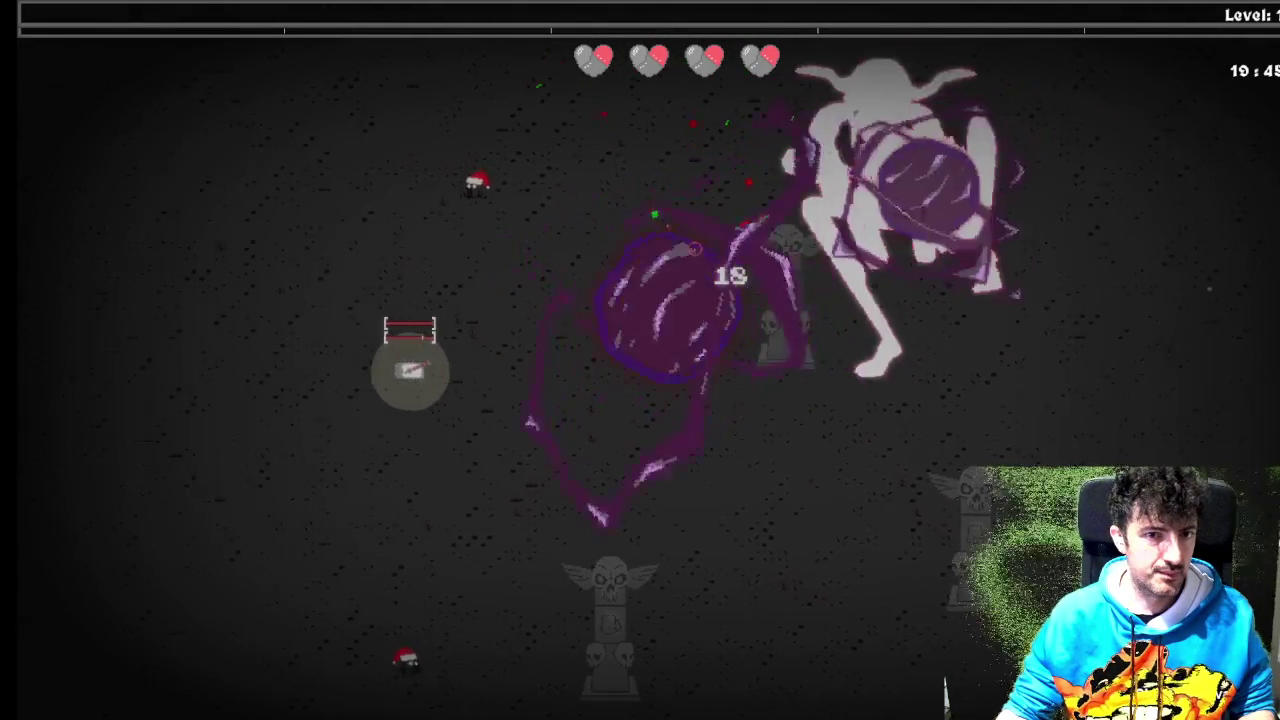
key("a")
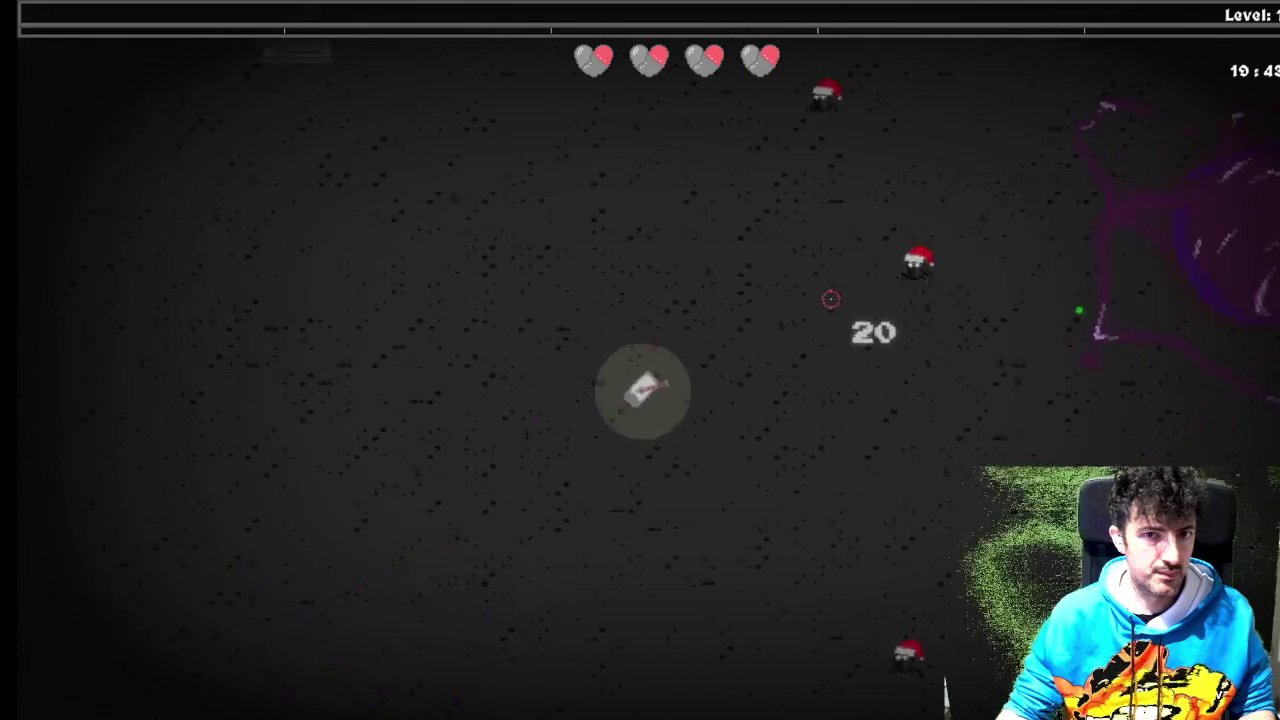
key("d")
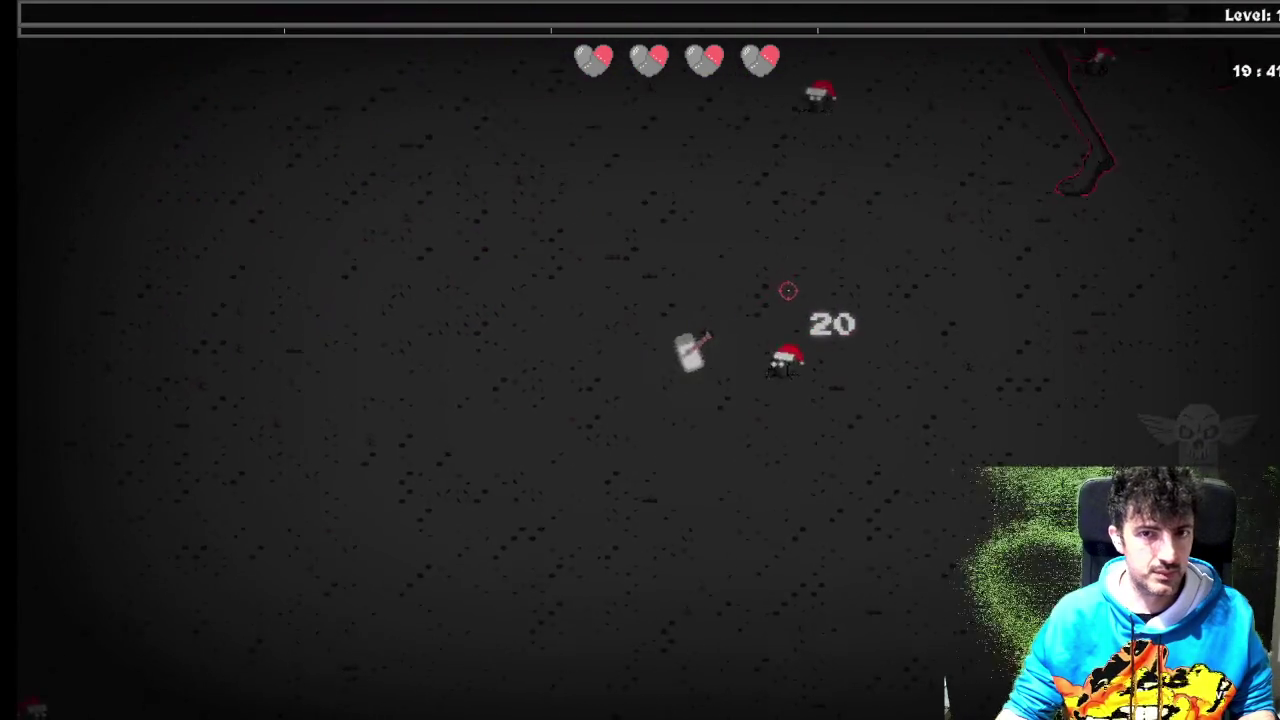
key("a")
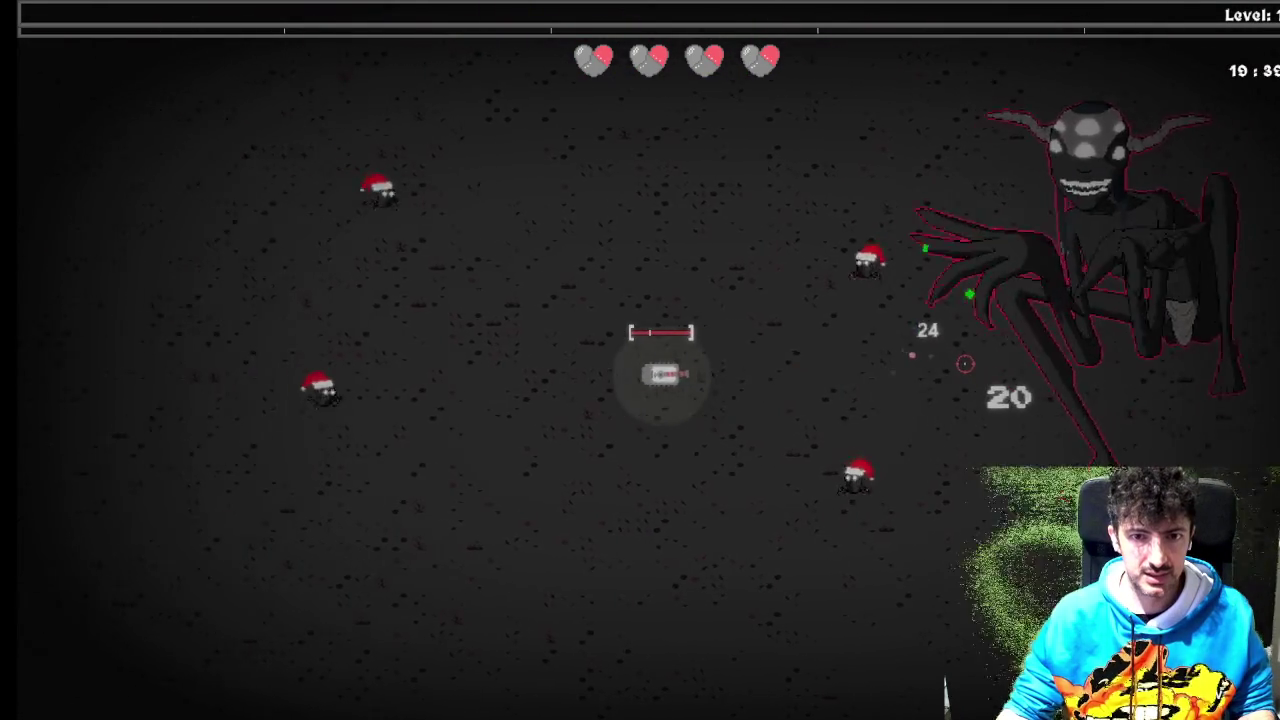
key("s")
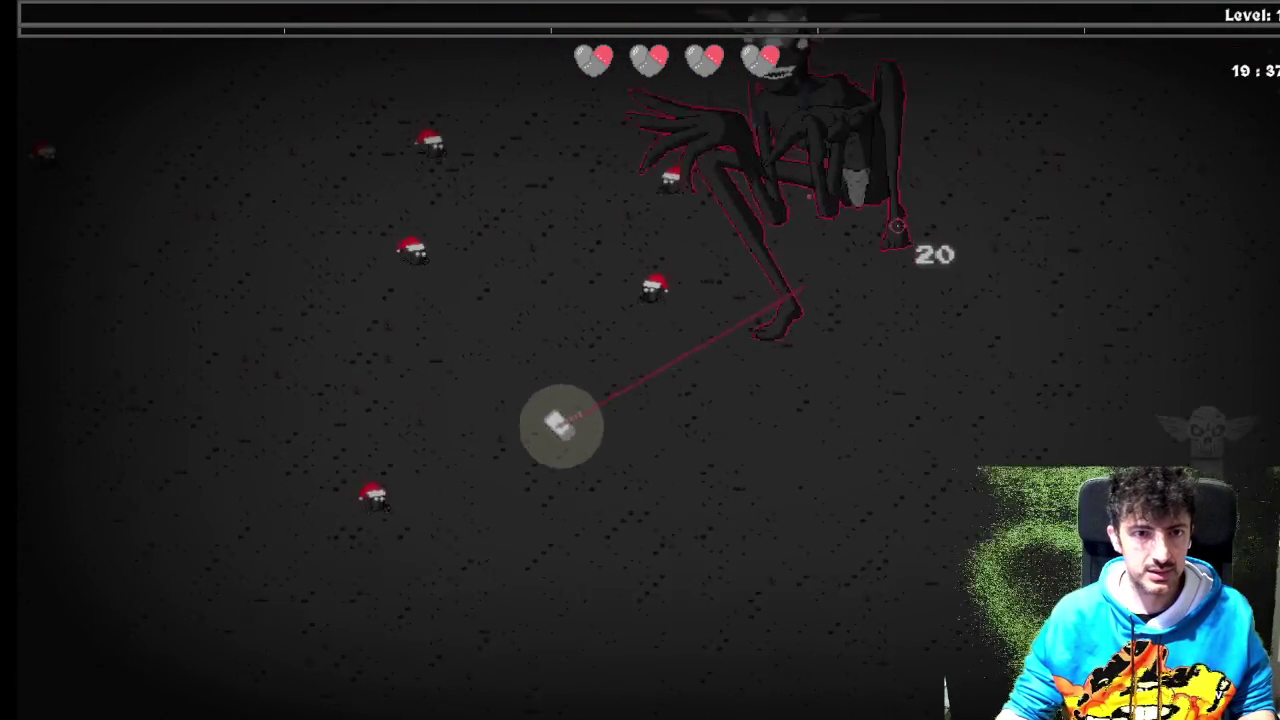
key("d")
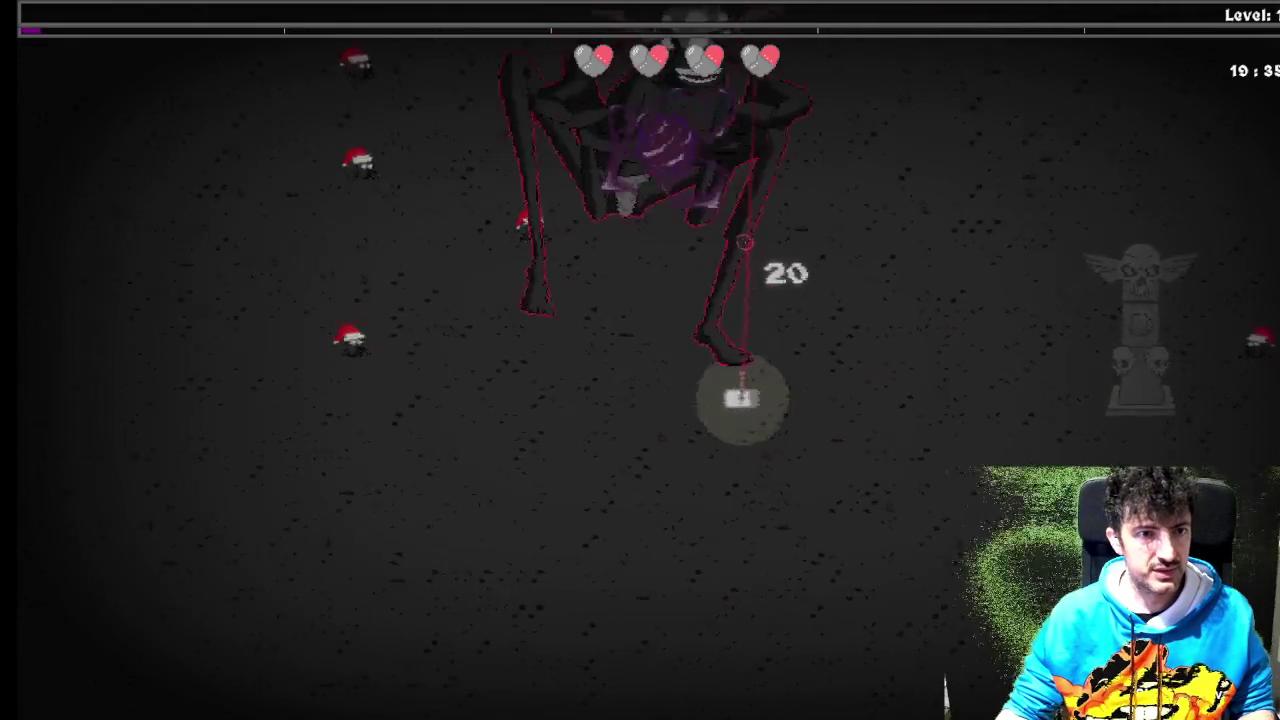
key("s")
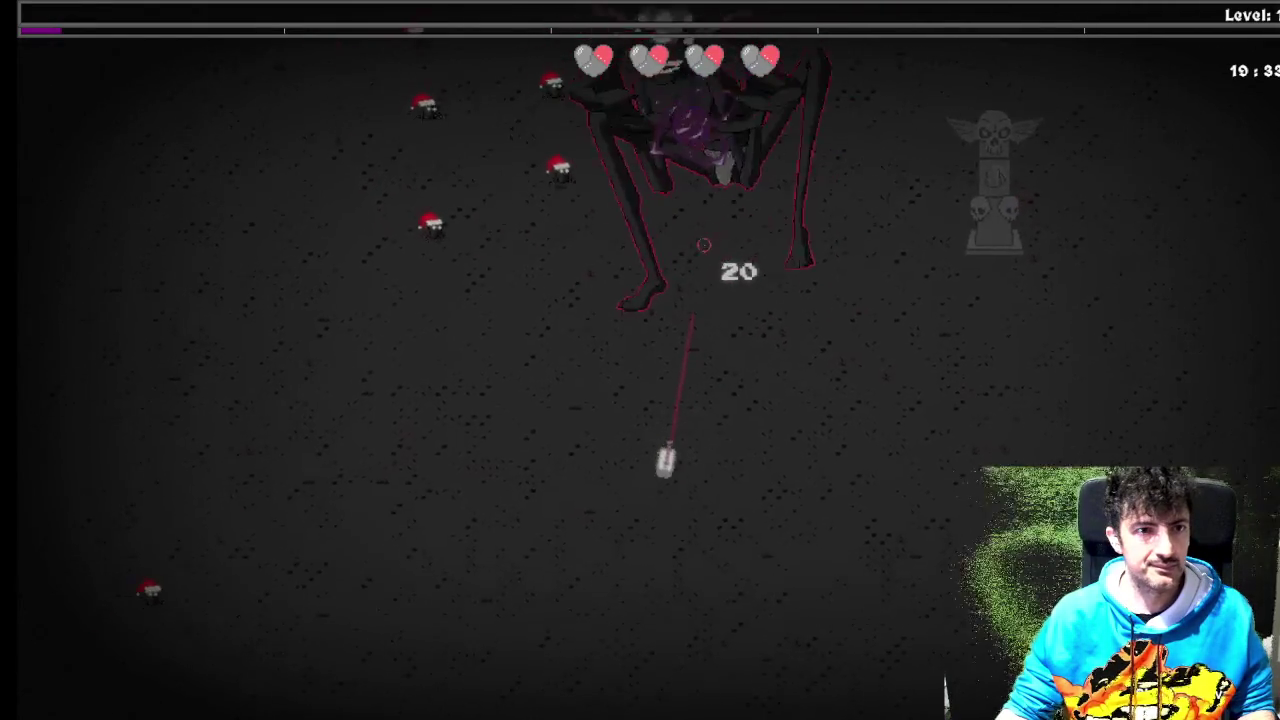
key("d")
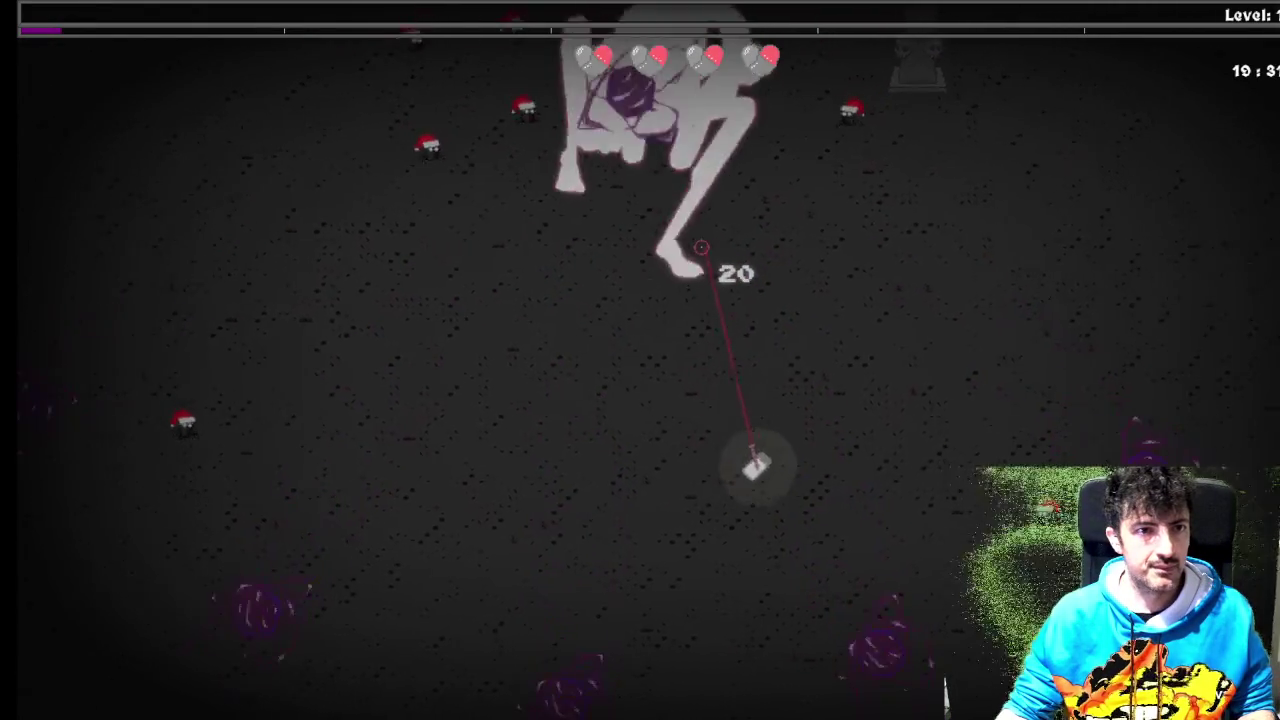
key("d")
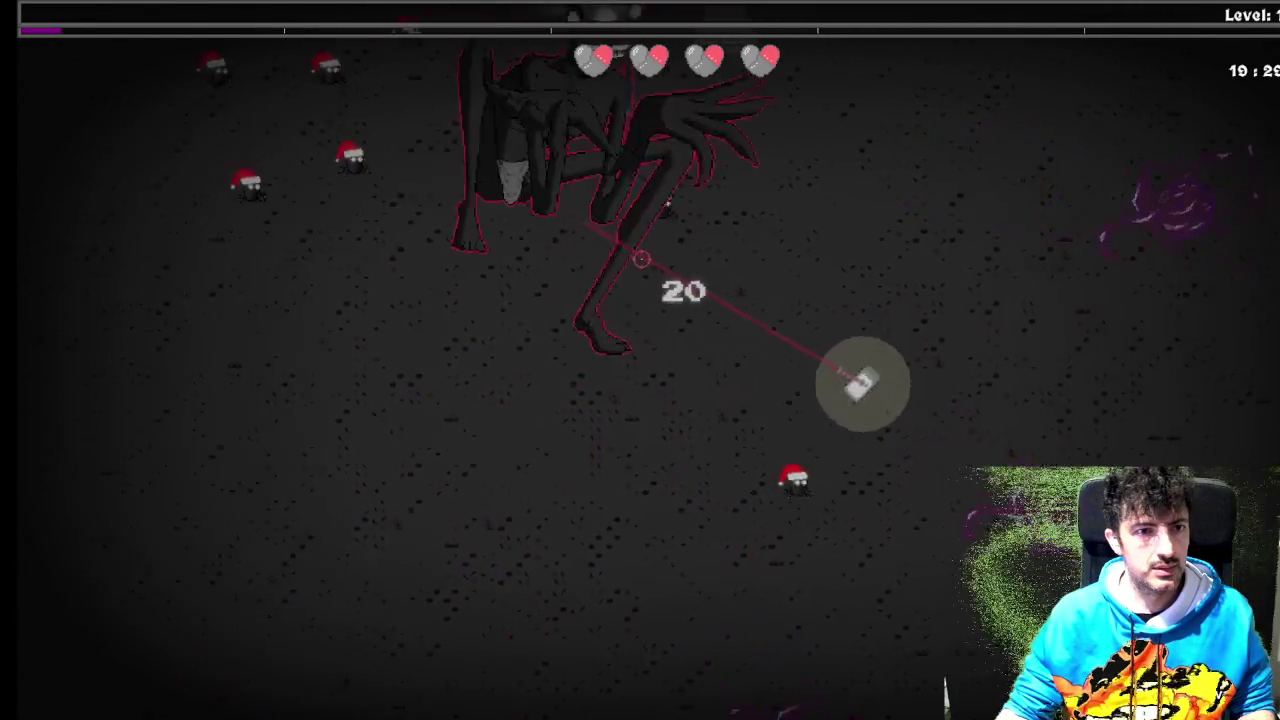
key("s")
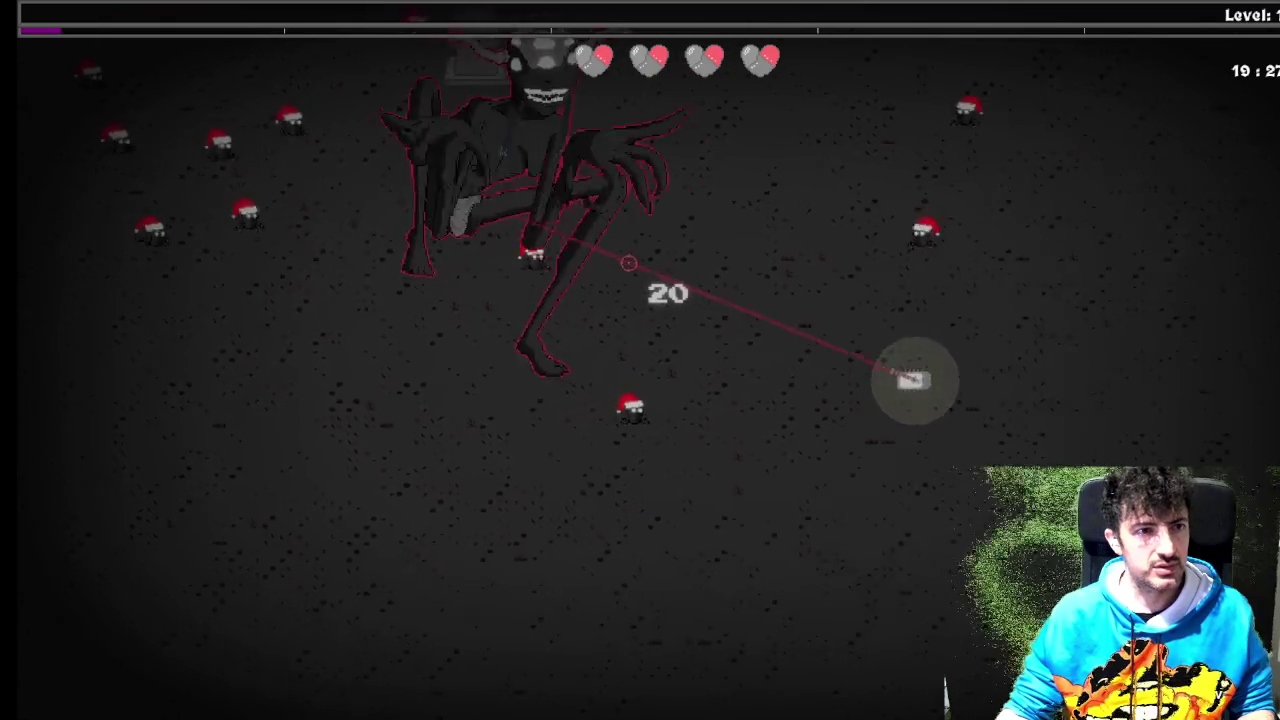
key("d")
key("s")
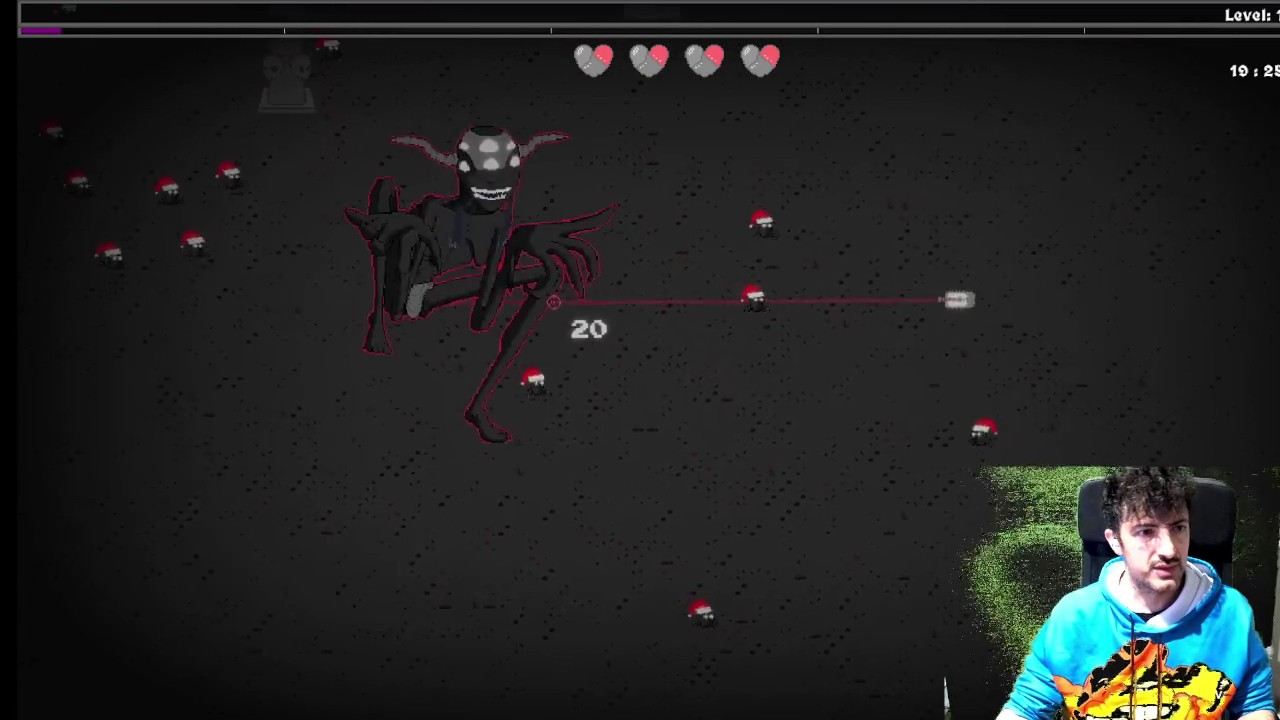
key("d")
key("s")
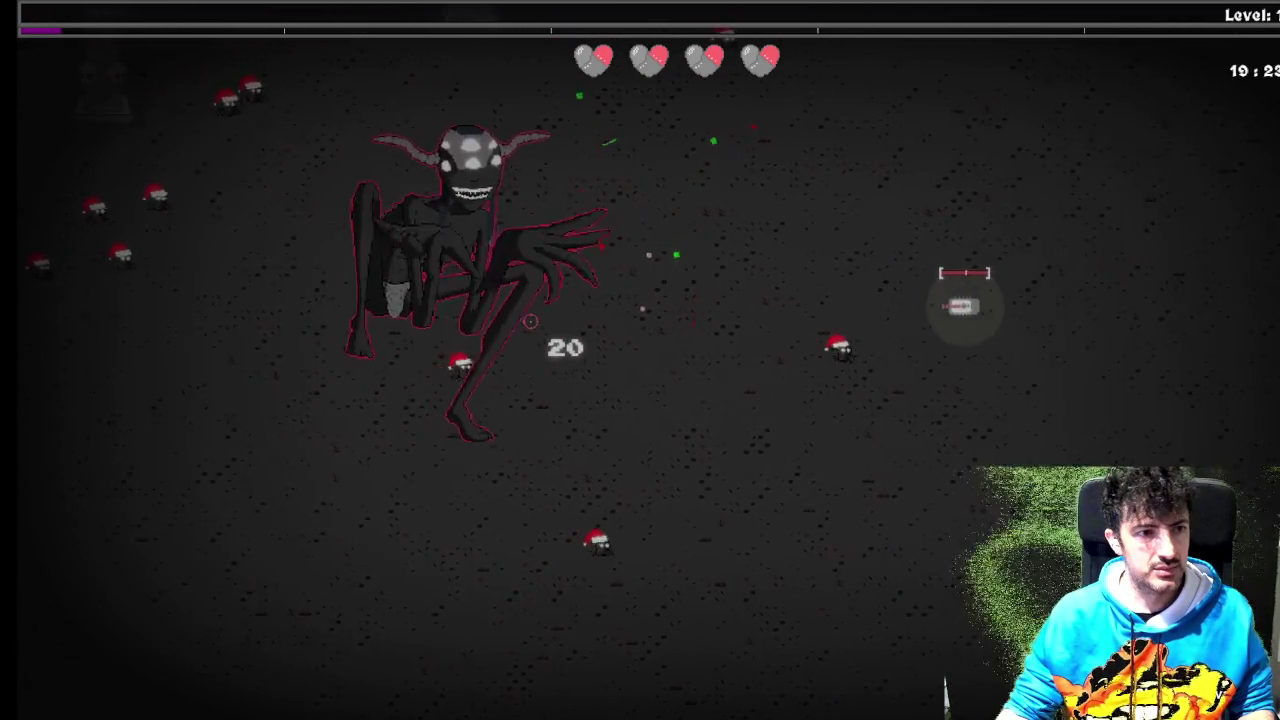
- Evade the purple blast, circle up-right around the boss, then exit the game
key("d")
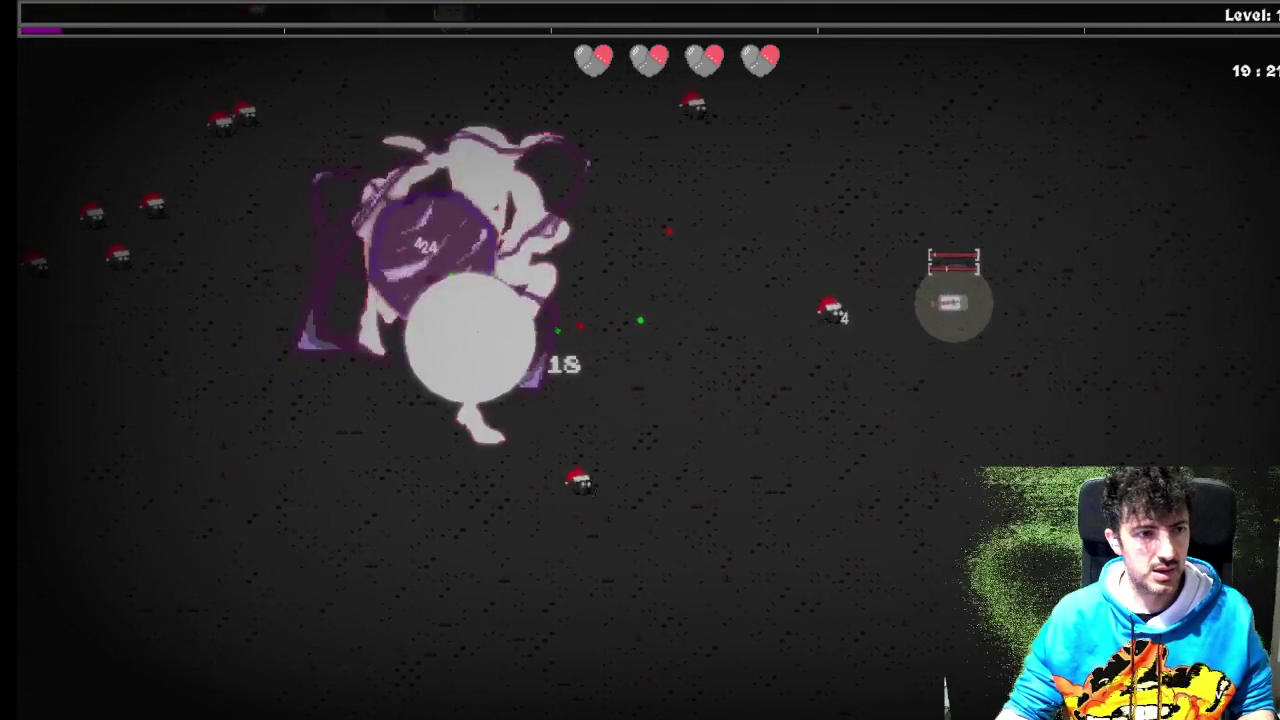
key("s")
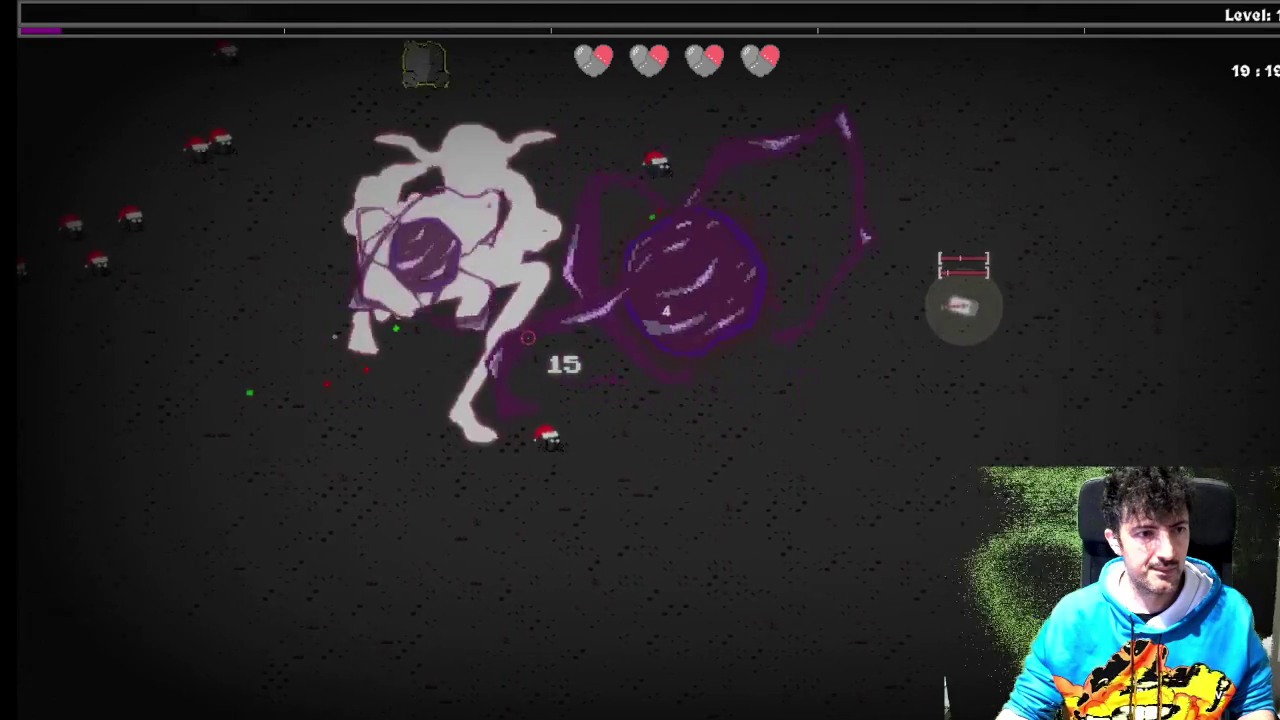
key("d")
key("w")
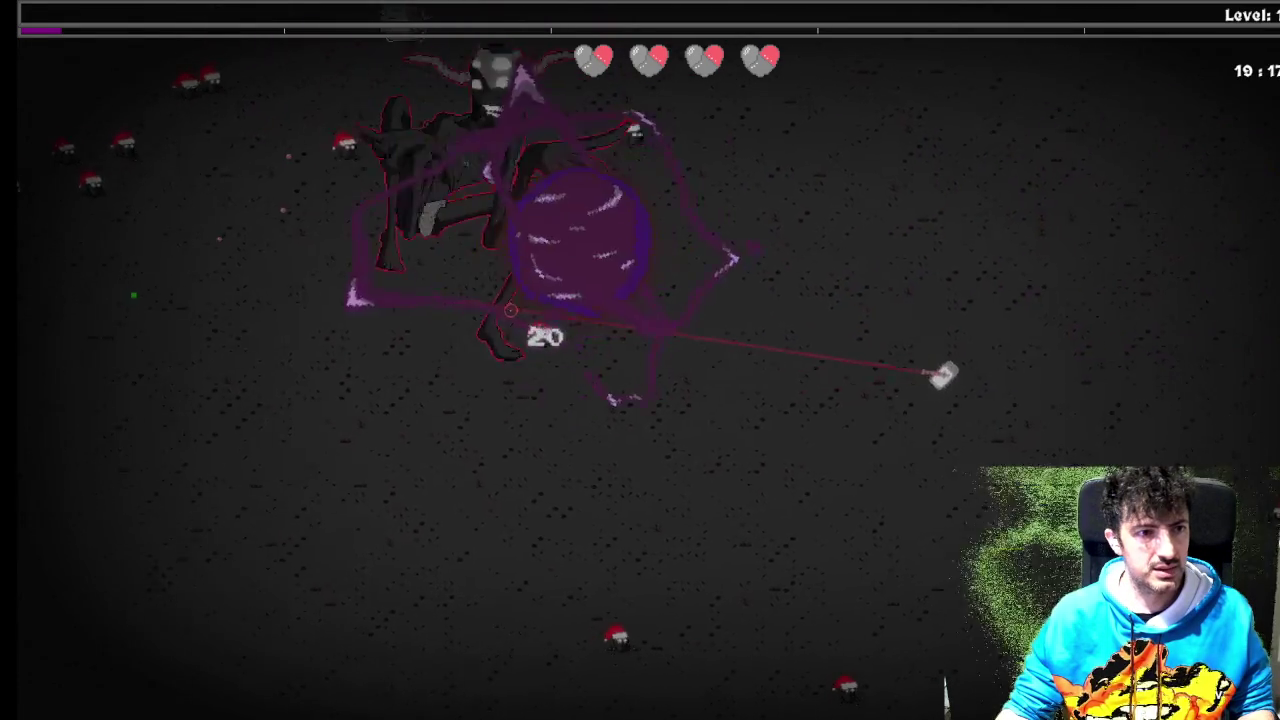
key("w")
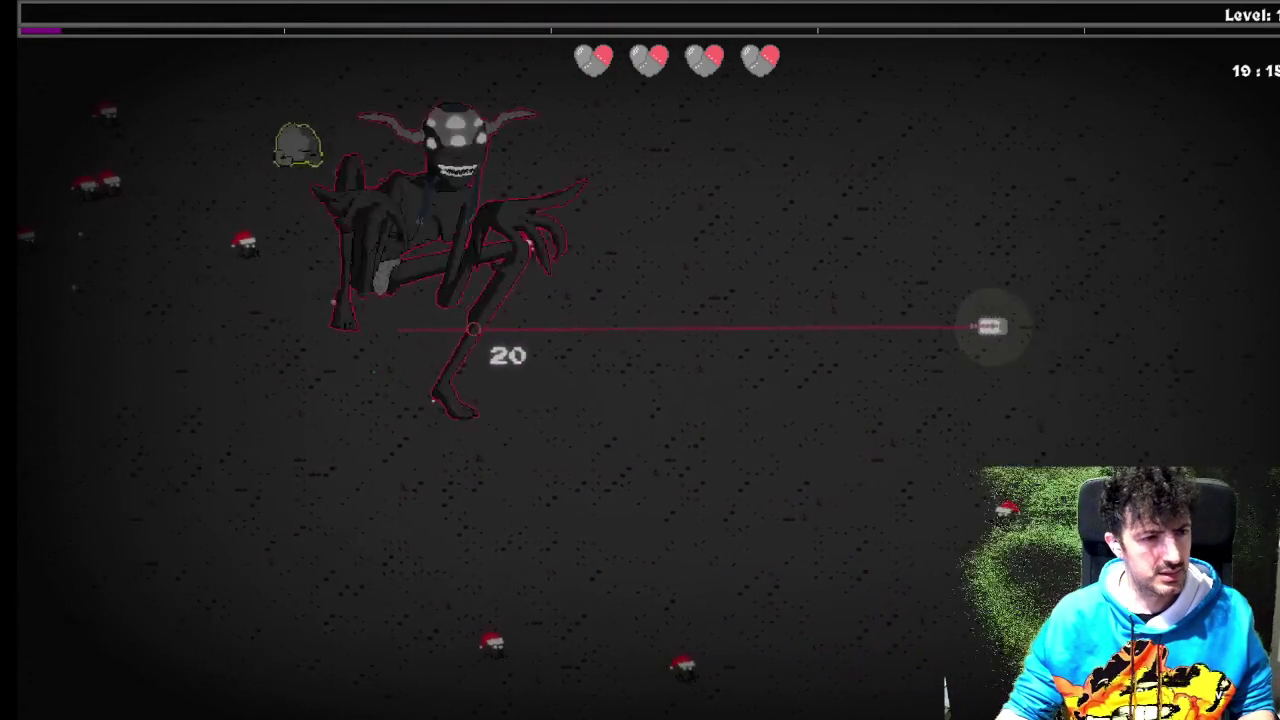
key("w")
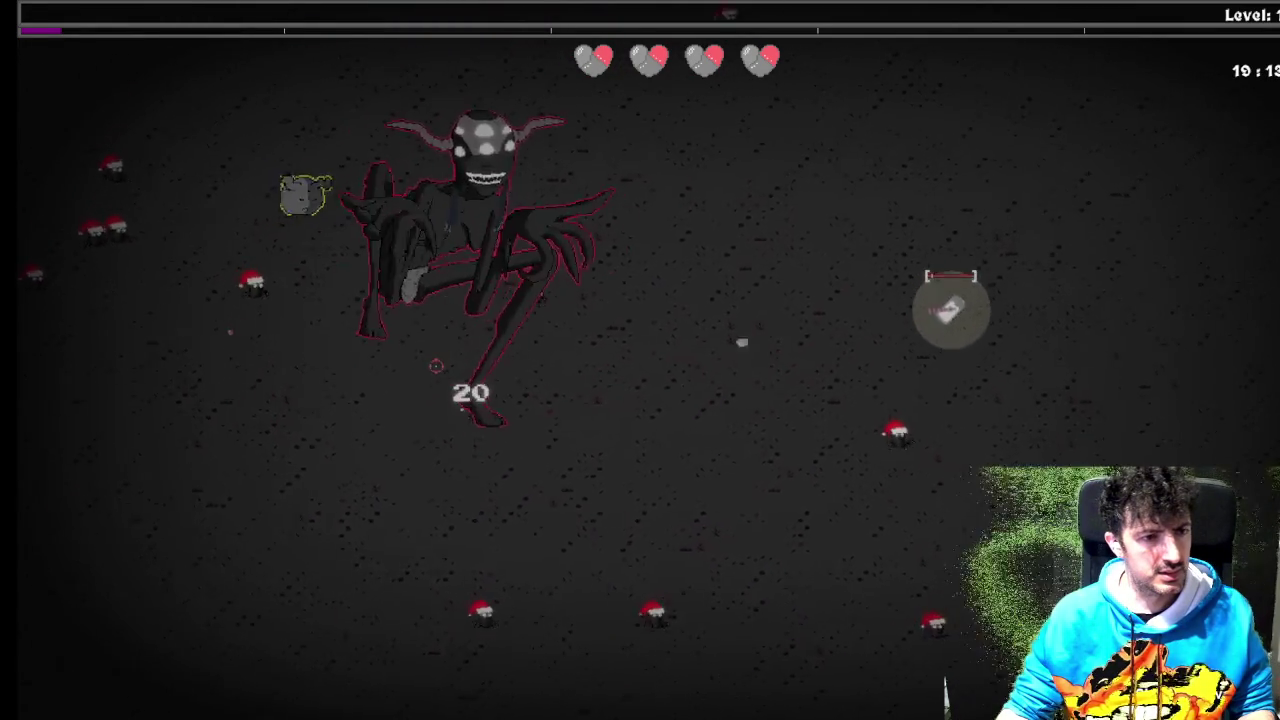
key("w")
key("d")
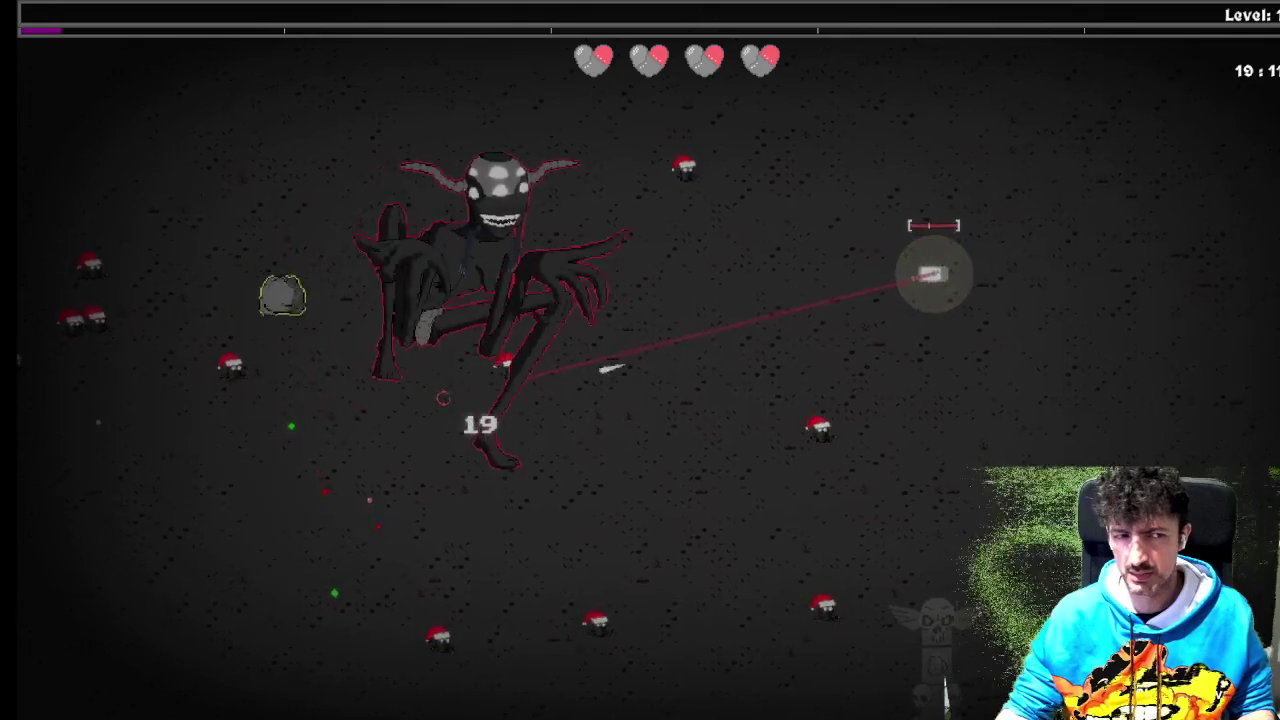
key("Escape")
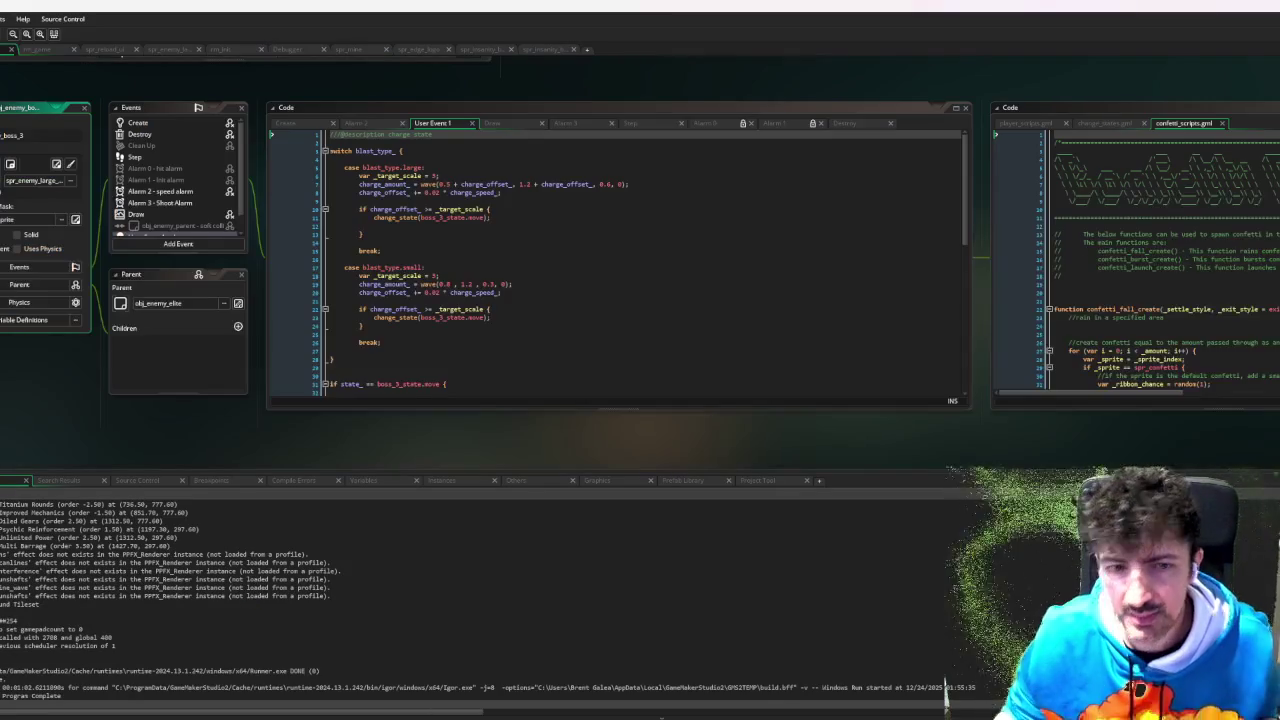
scroll(183, 195, "down", 1)
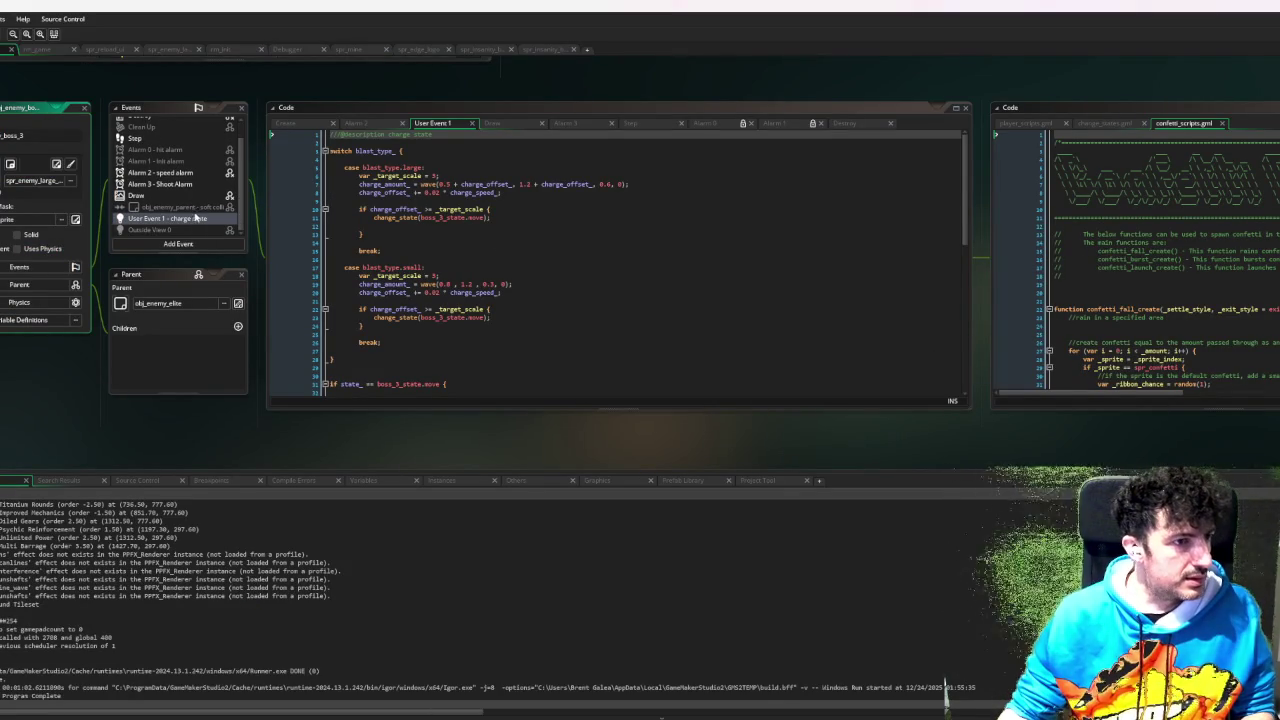
scroll(199, 211, "up", 1)
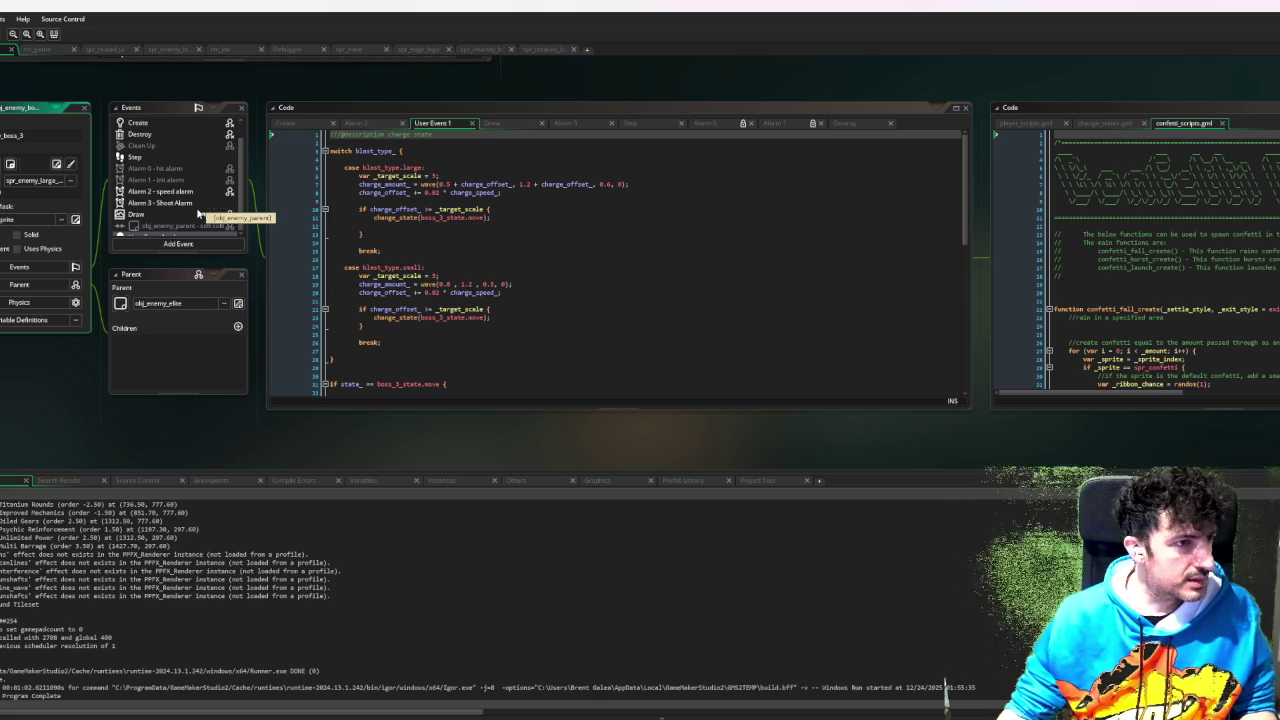
scroll(183, 222, "down", 1)
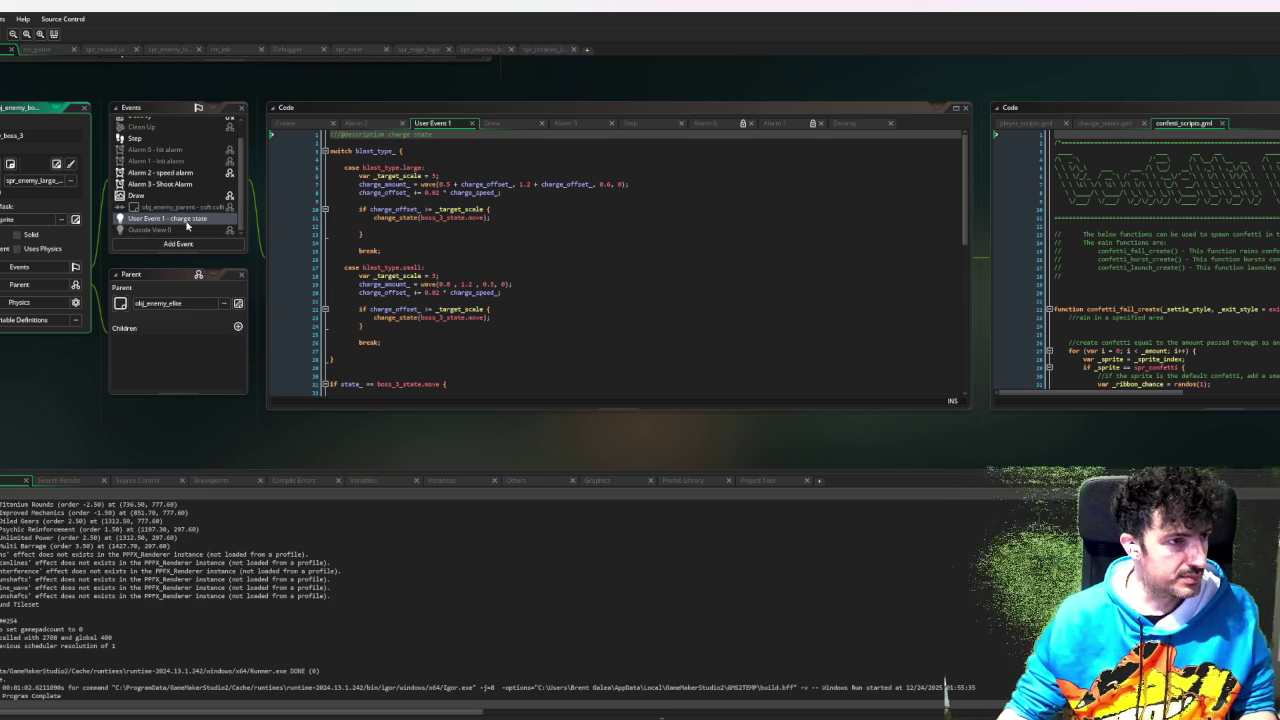
scroll(195, 204, "up", 1)
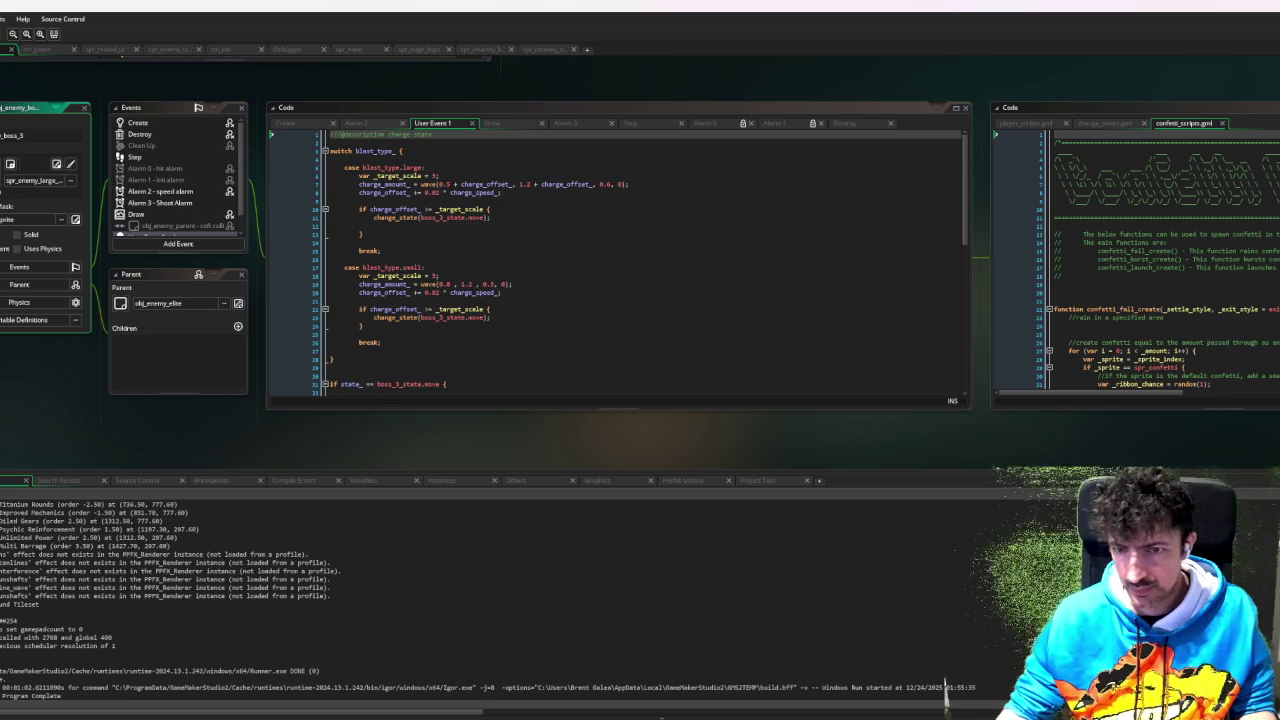
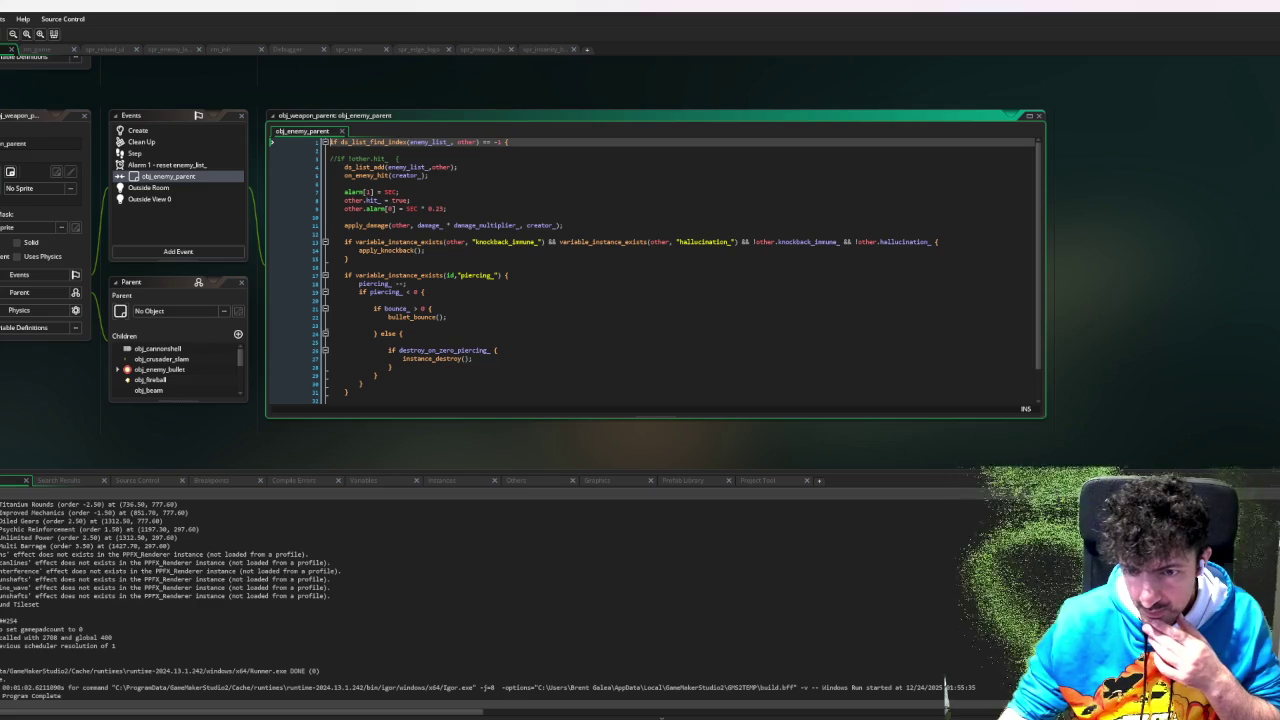
- Inspect the inherited collision and Draw code, then open parent obj_enemy_bullet's enemy-parent collision event
scroll(339, 99, "down", 5)
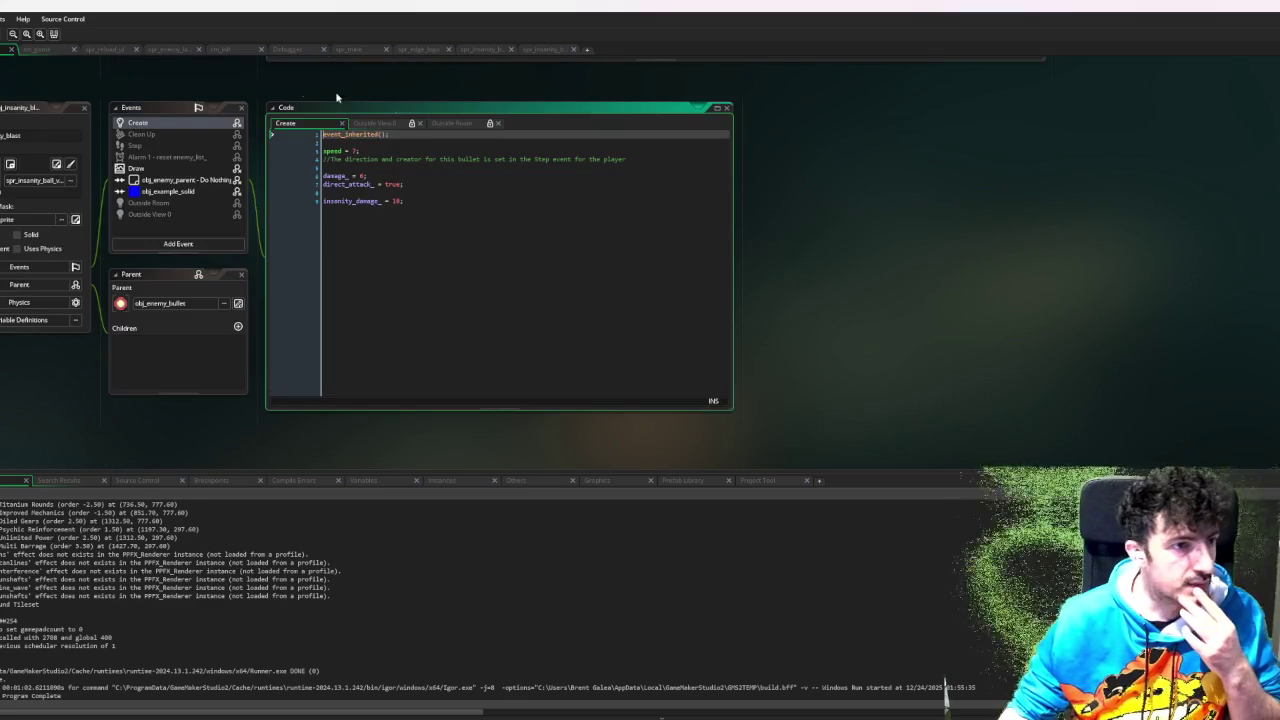
double_click(190, 180)
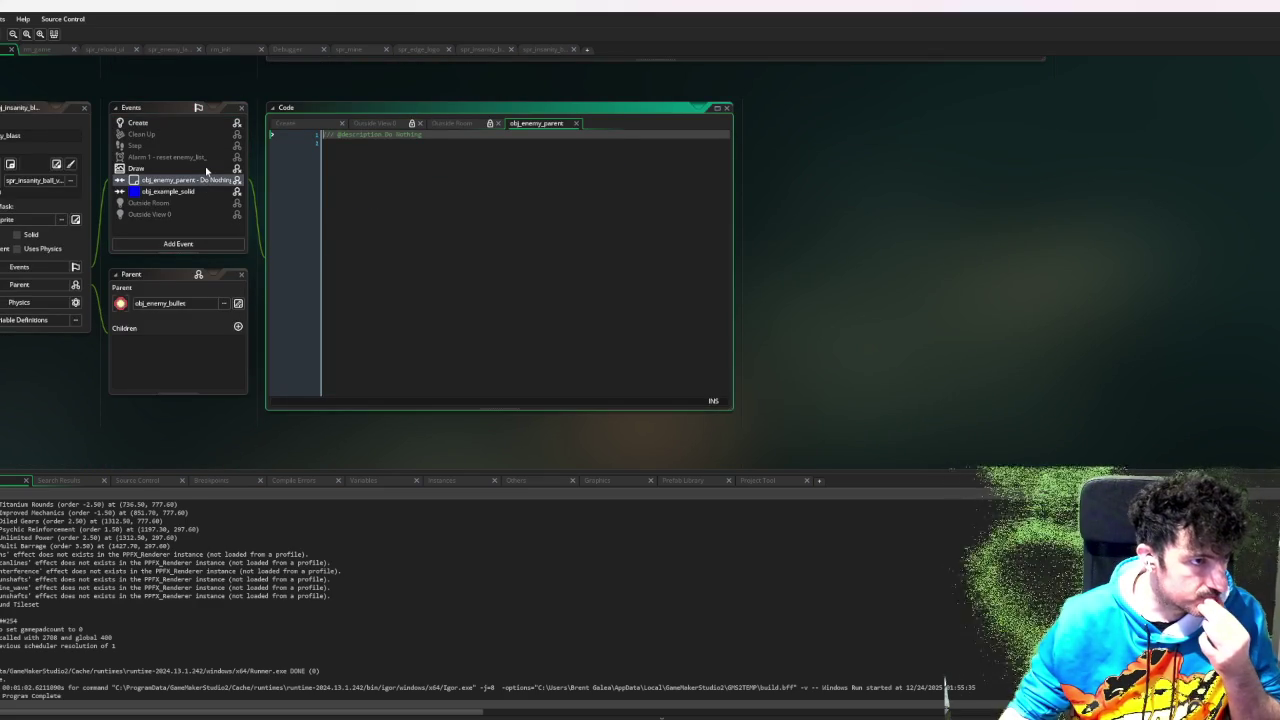
left_click(207, 169)
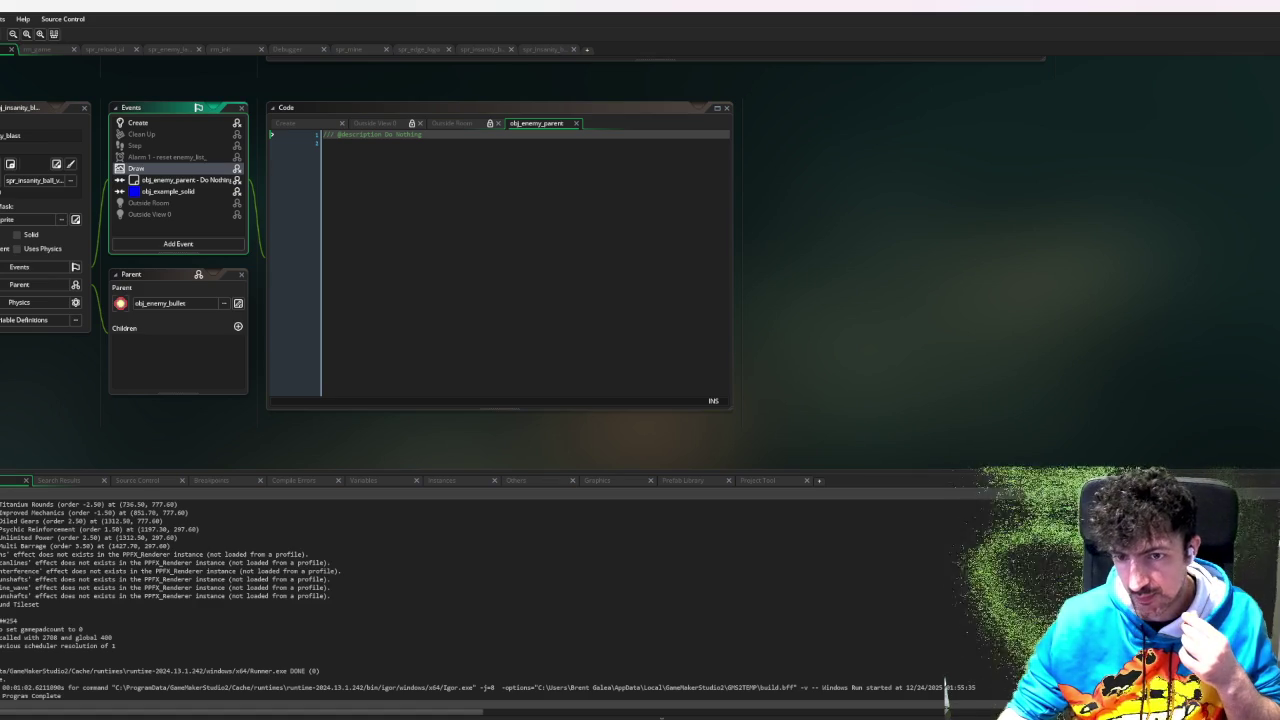
left_click(238, 303)
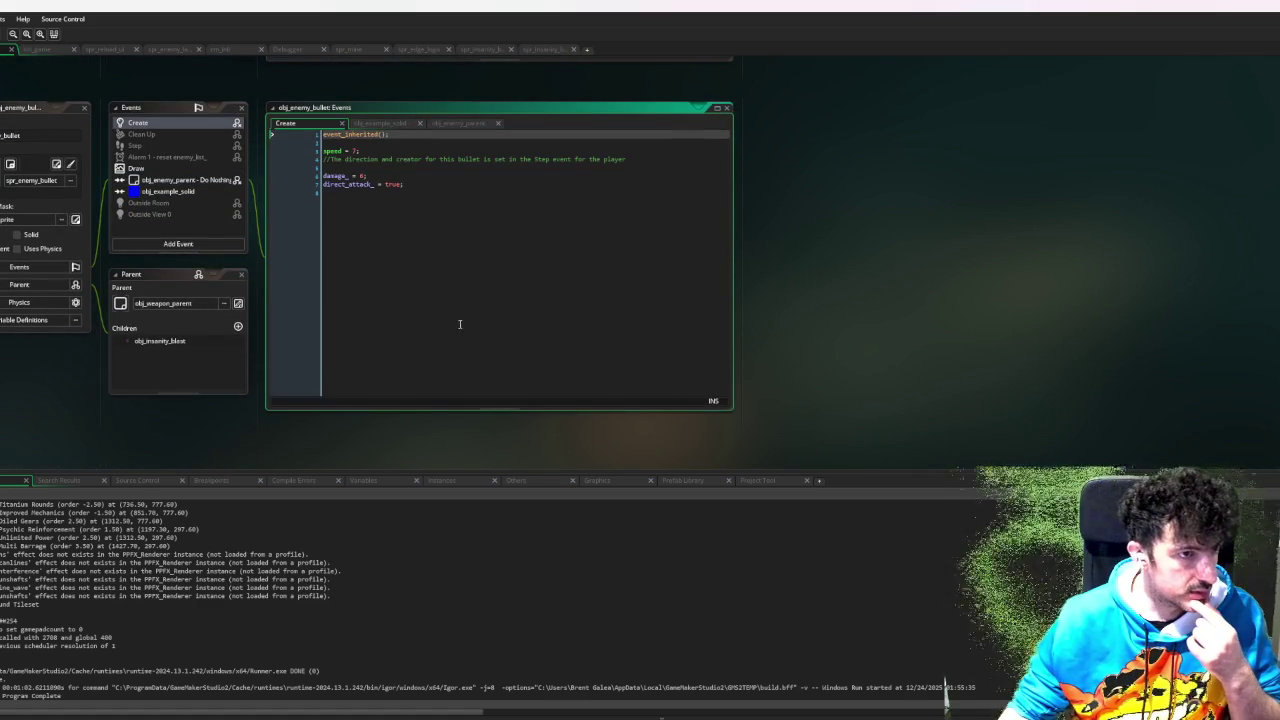
double_click(196, 181)
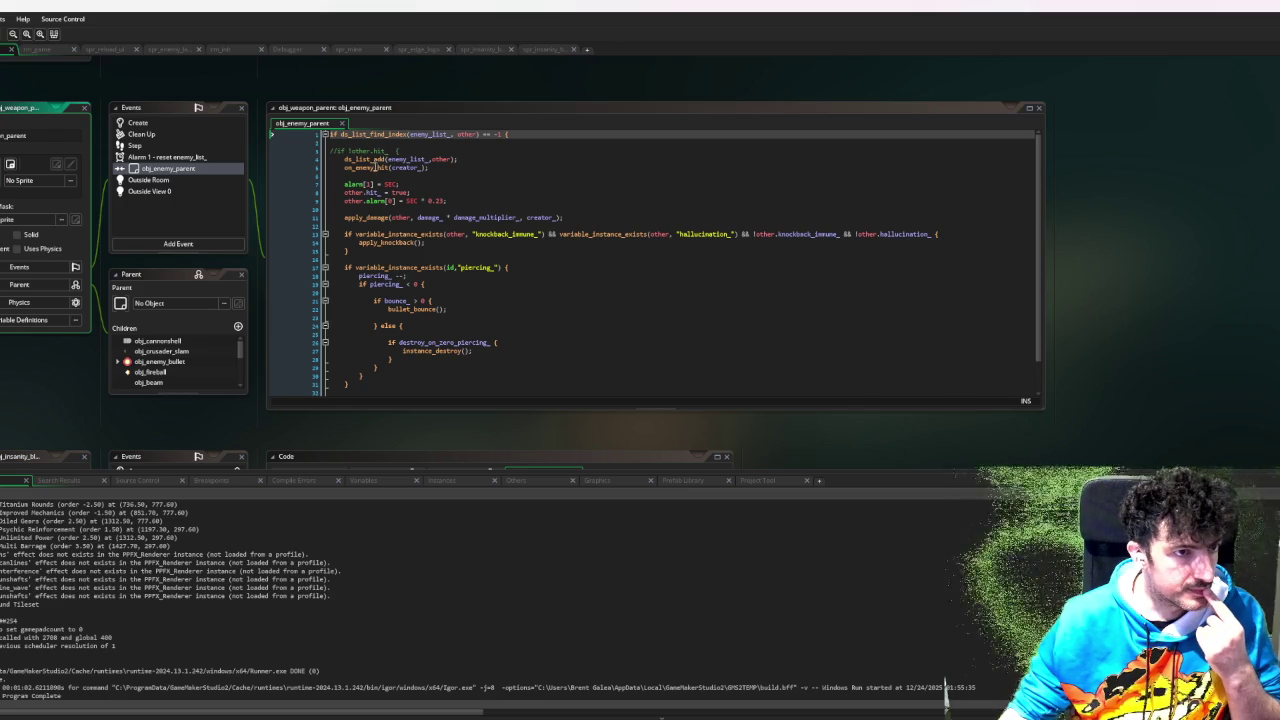
- Review apply_knockback's definition in enemy_scripts, then switch to obj_enemy_elite's Alarm 2 camera code
scroll(376, 172, "down", 1)
scroll(377, 177, "up", 1)
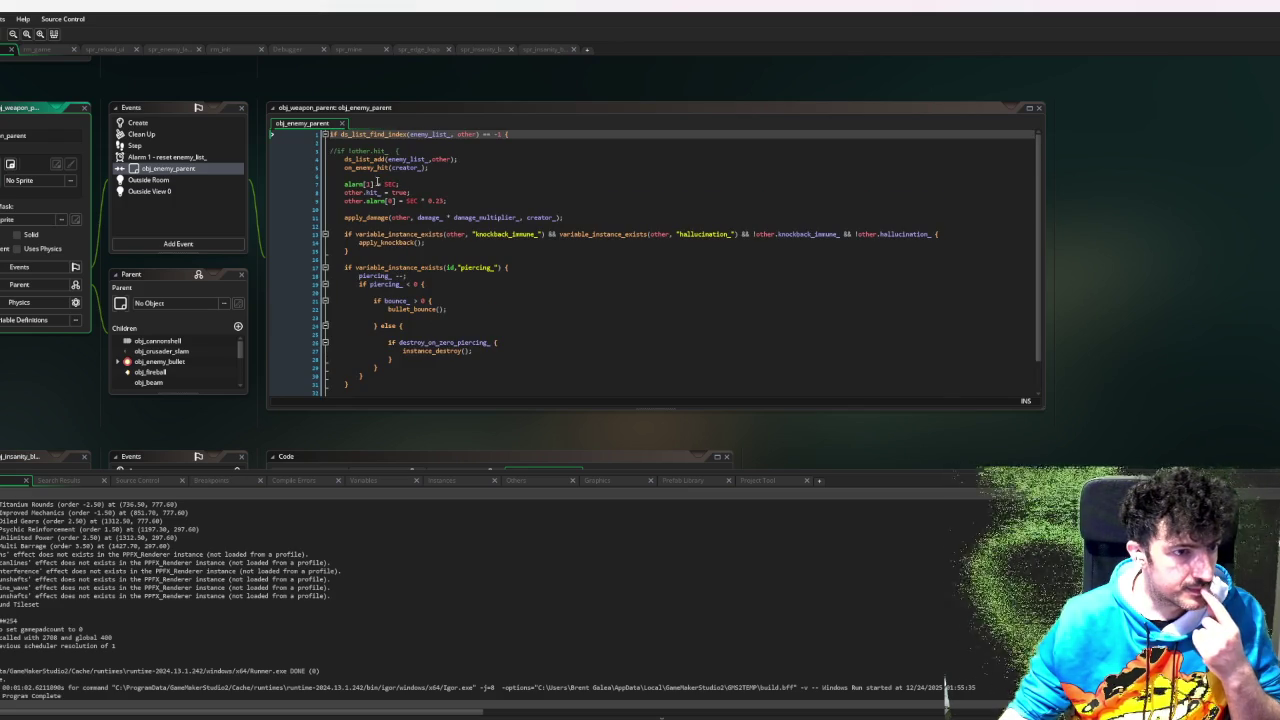
middle_click(376, 242)
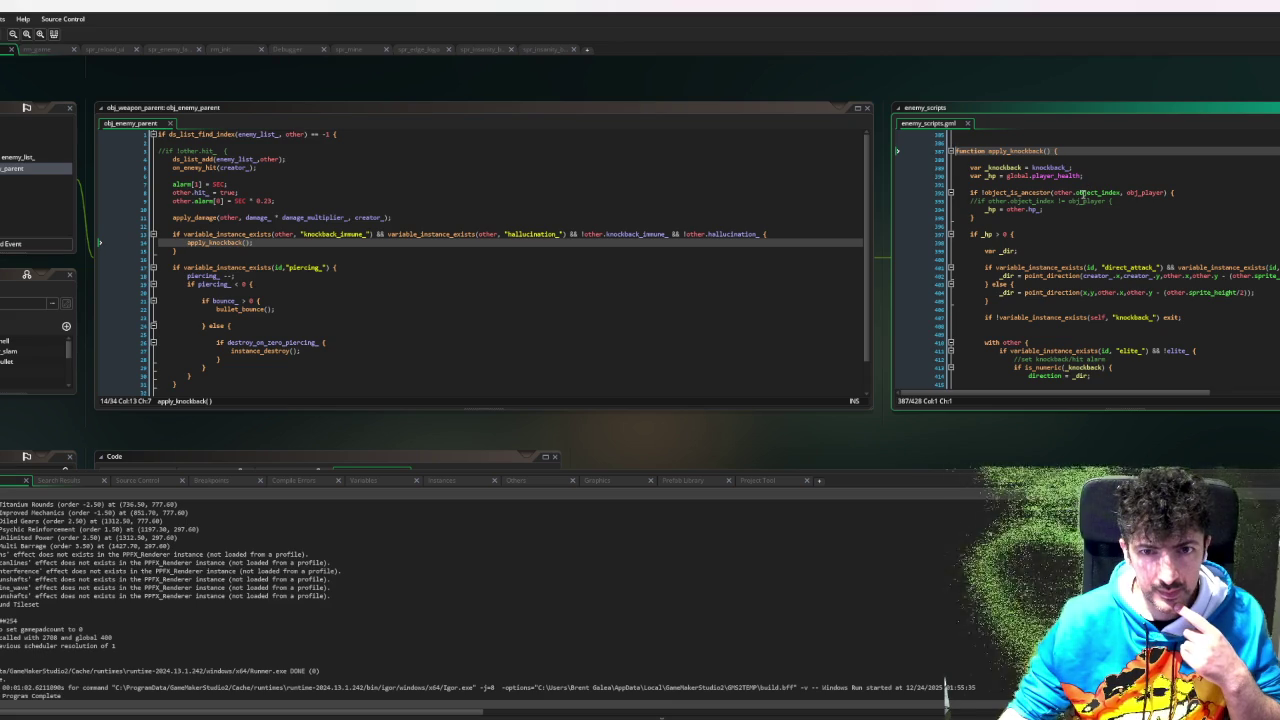
scroll(1083, 193, "down", 5)
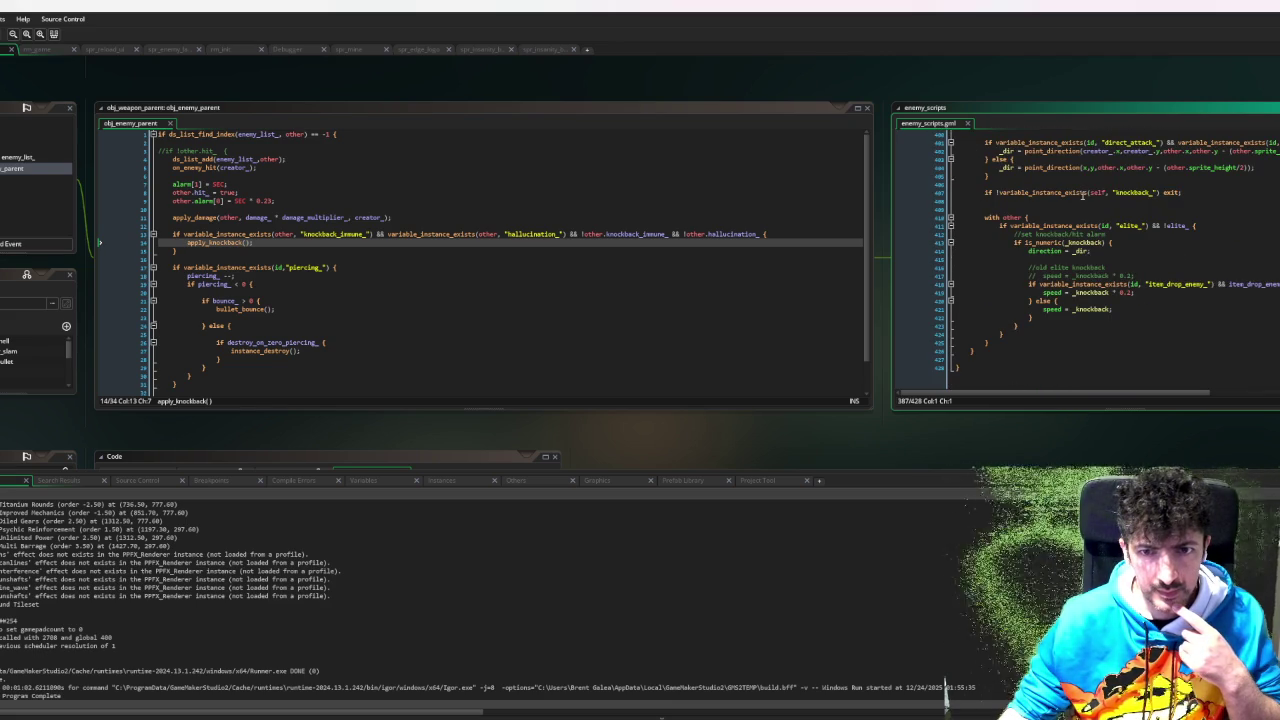
scroll(1083, 197, "up", 4)
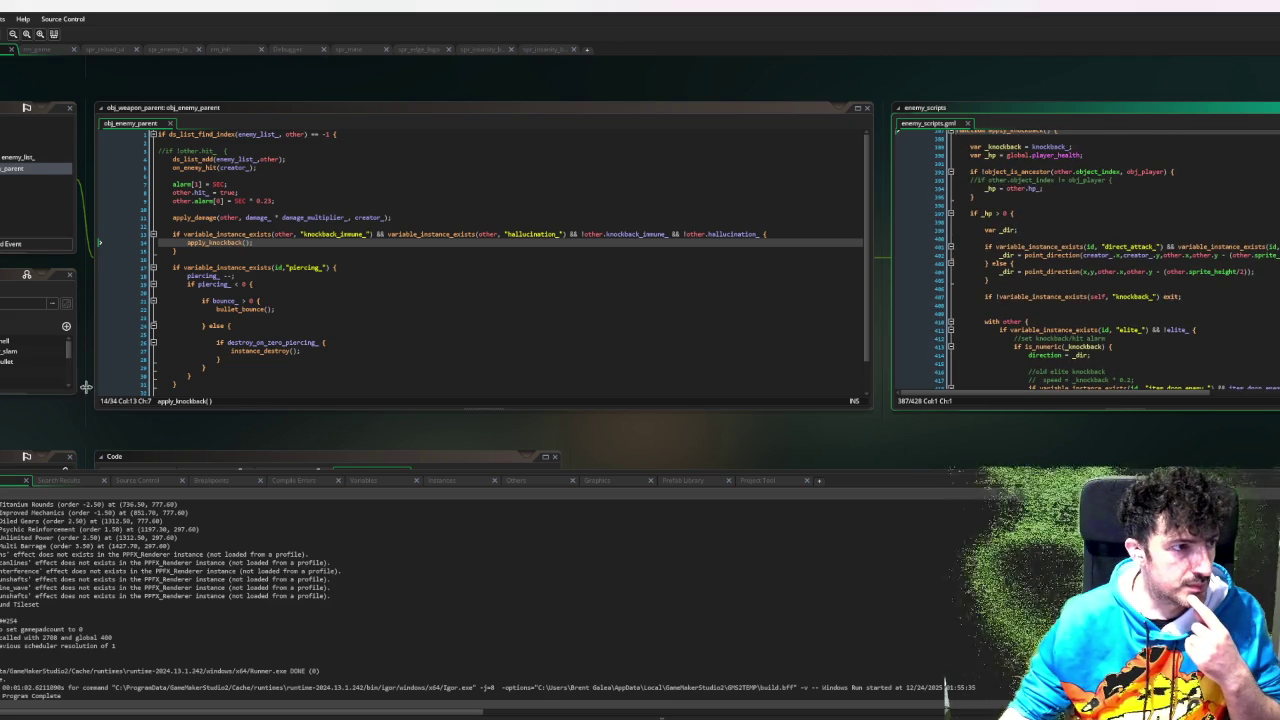
left_click_drag(86, 387, 166, 389)
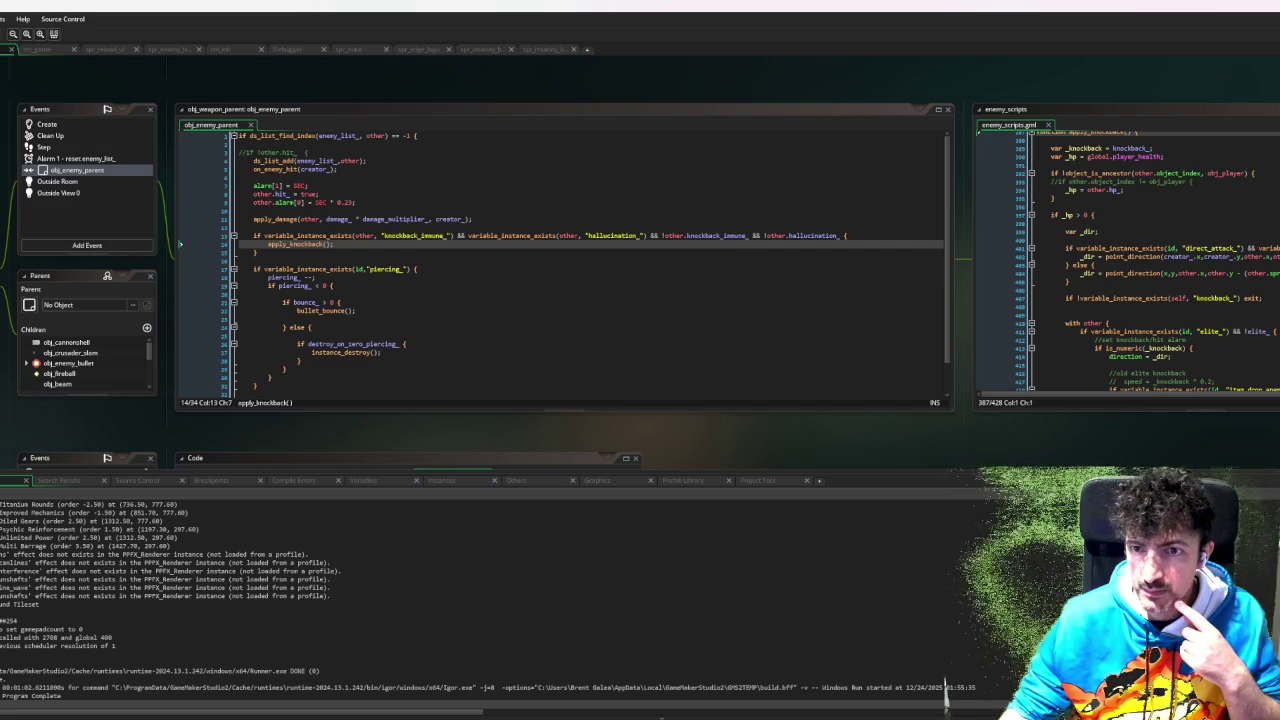
key("ctrl+Tab")
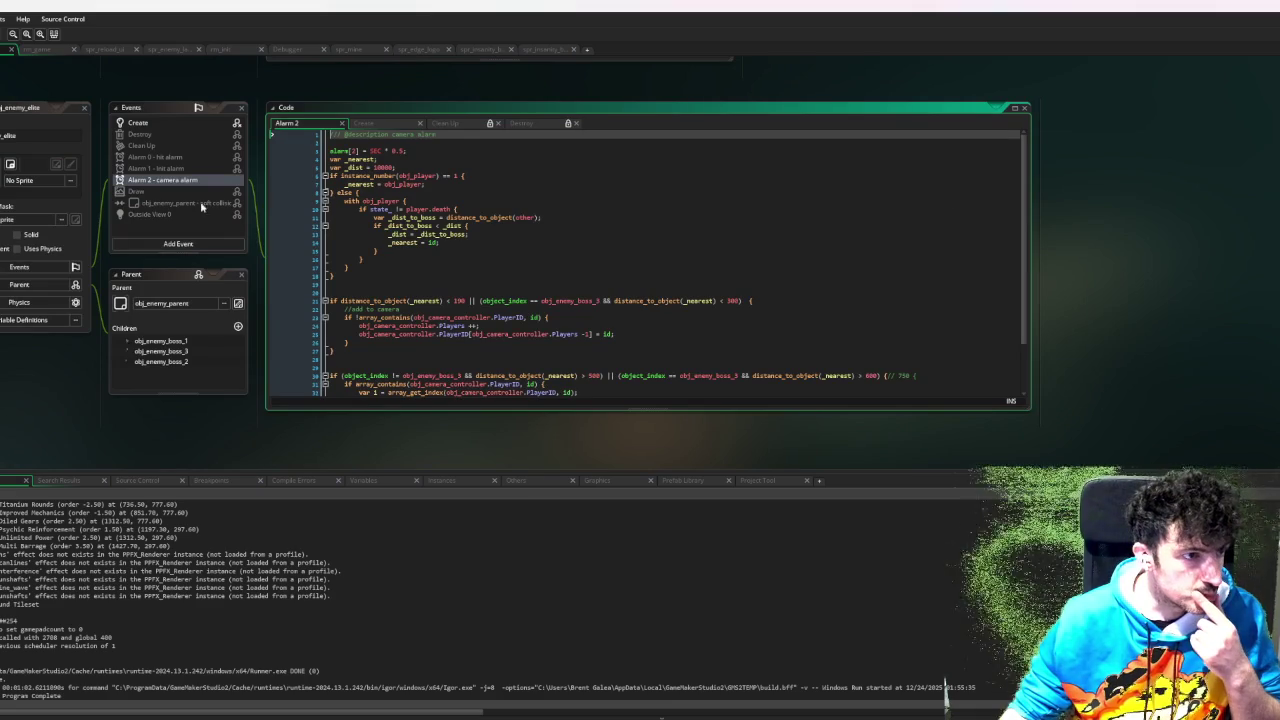
- Check the alarm argument of draw_self_flash in obj_enemy_elite's Draw event, then return to the weapon collision code
left_click(139, 193)
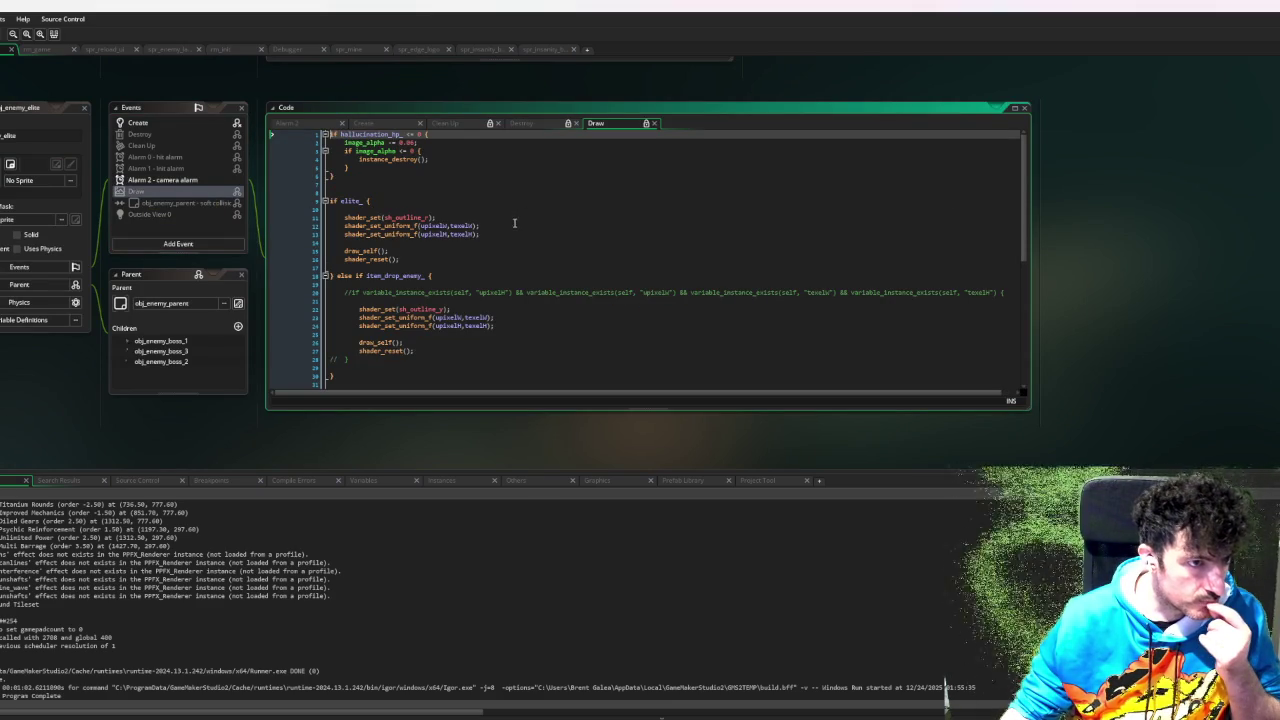
scroll(506, 226, "down", 7)
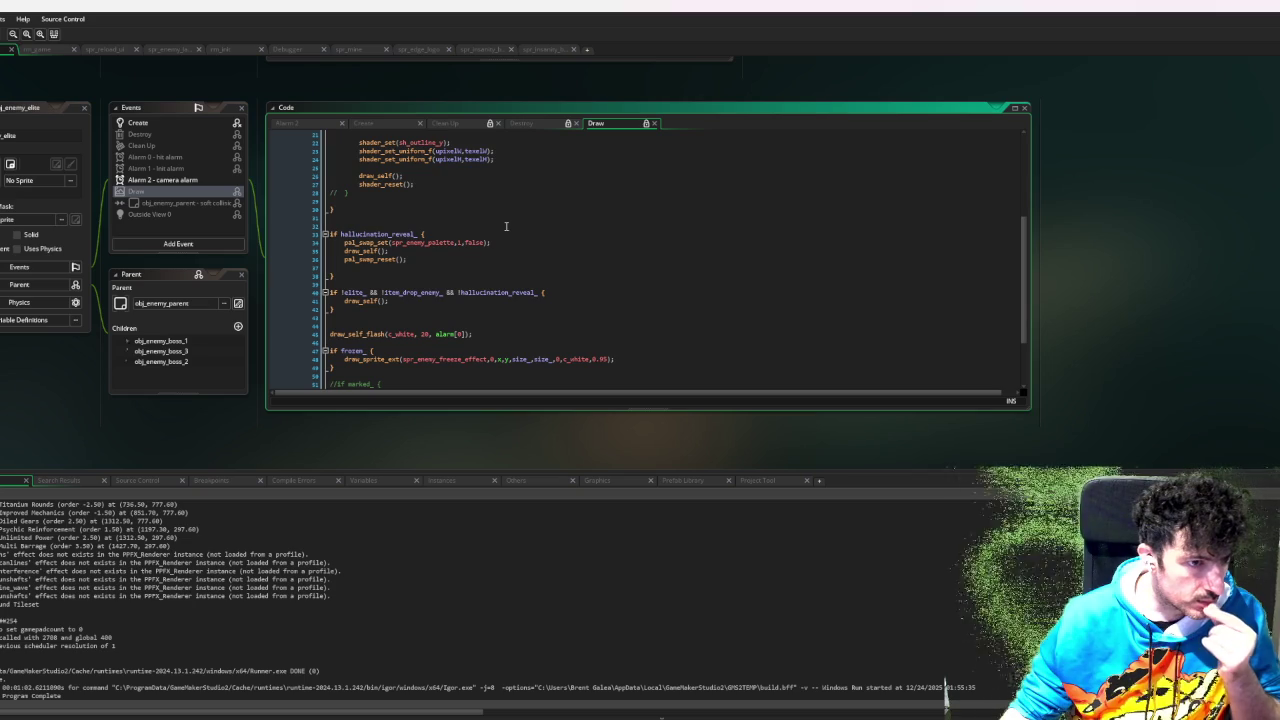
scroll(506, 226, "down", 1)
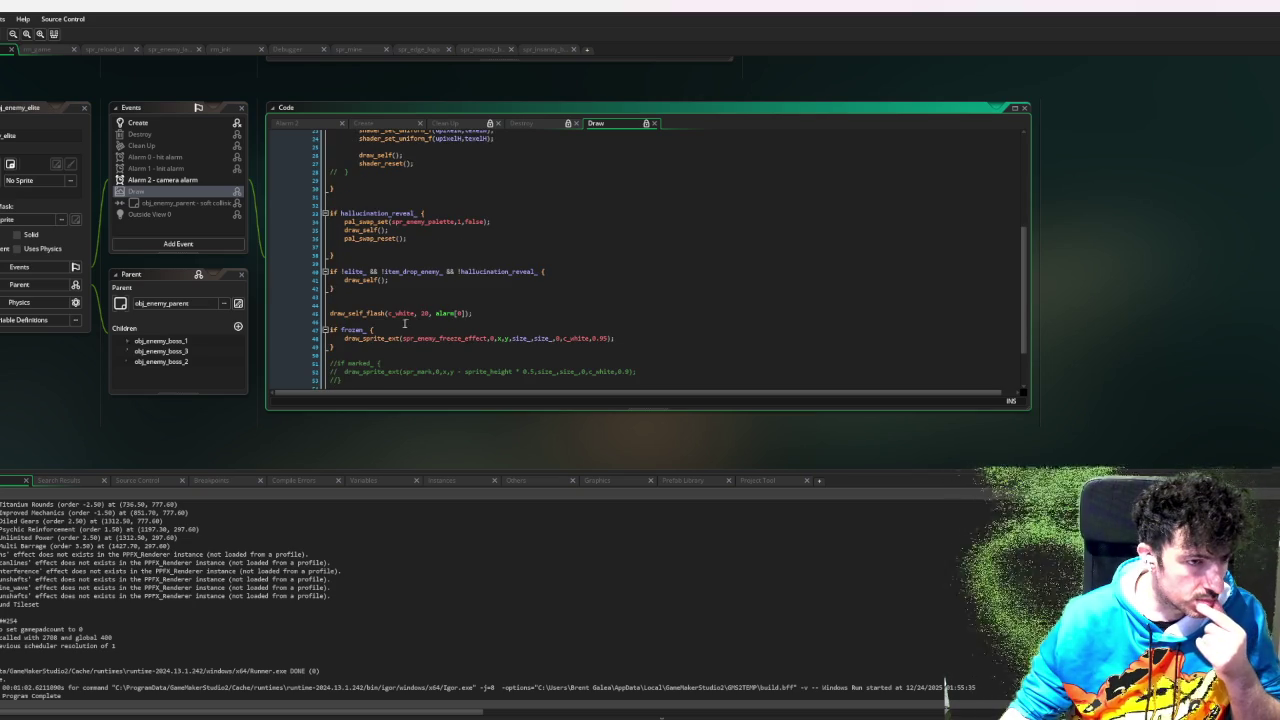
double_click(436, 313)
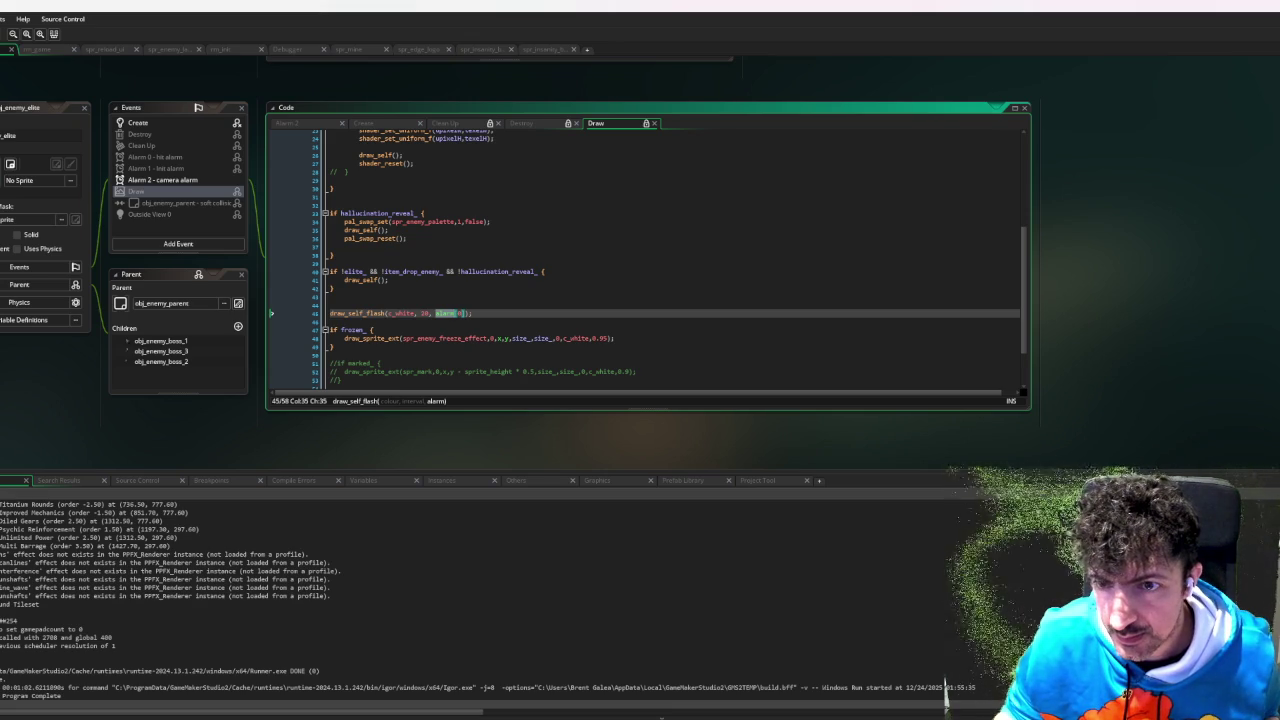
key("alt+Left")
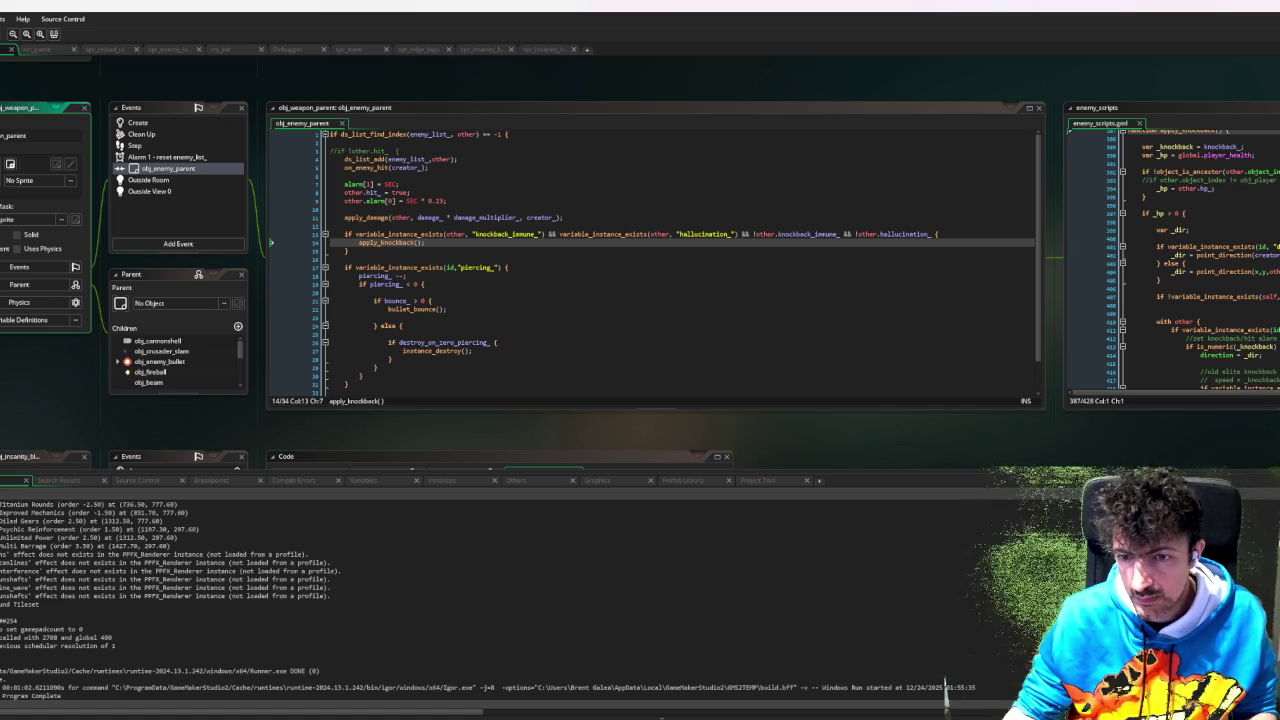
- Wrap the alarm[0] line in if !object_is_ancestor(id, obj_enemy_bullet) after other.hit_ = true, then debug-run with F6
left_click(435, 193)
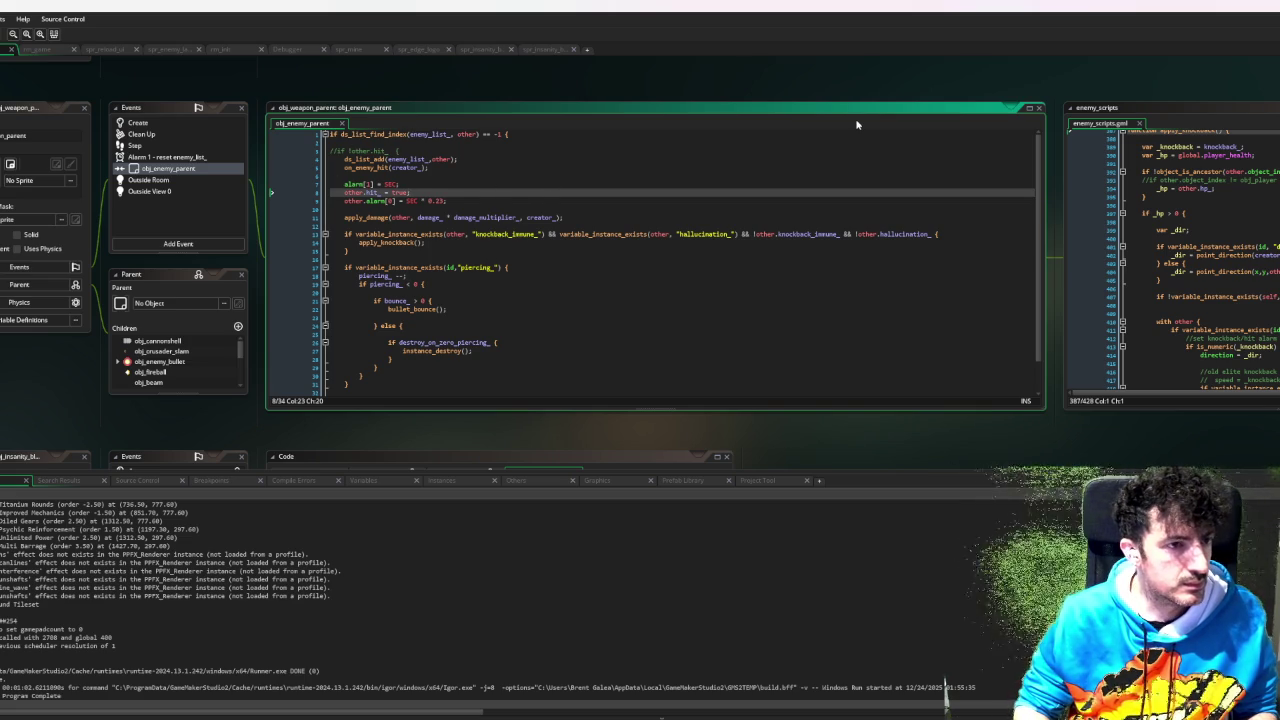
key("Return")
key("Return")
type("if (")
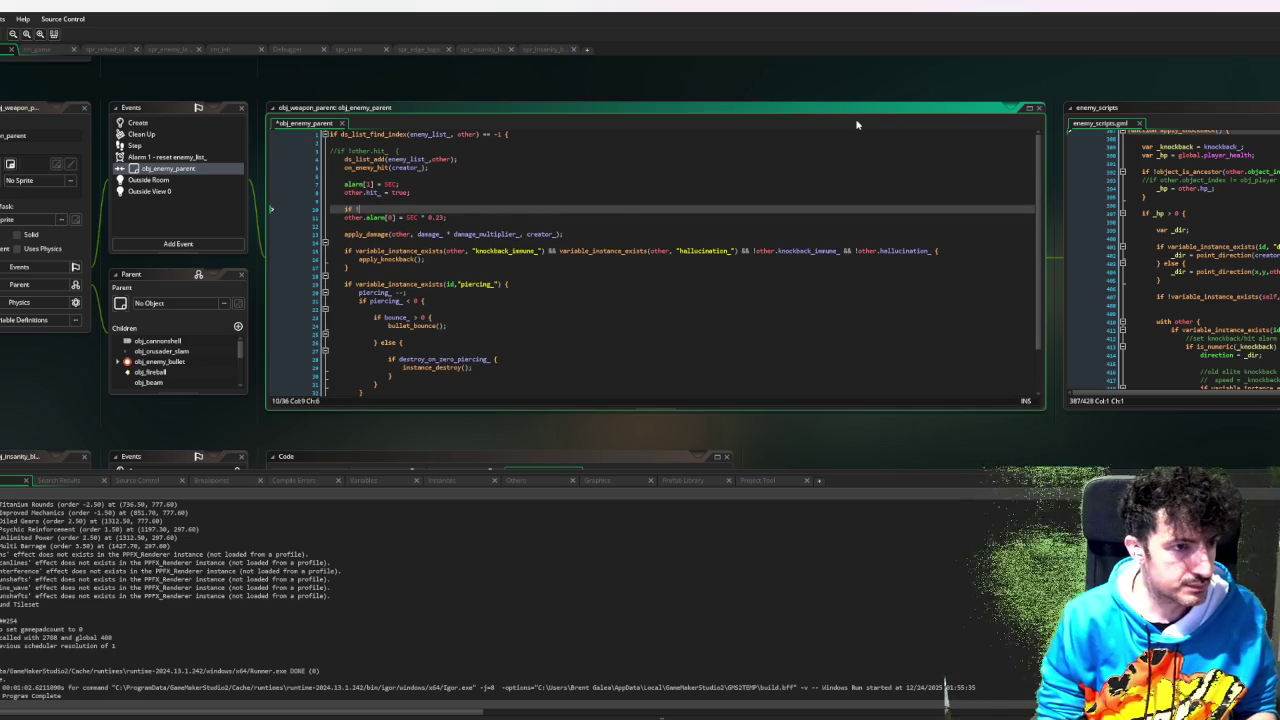
type("!object_")
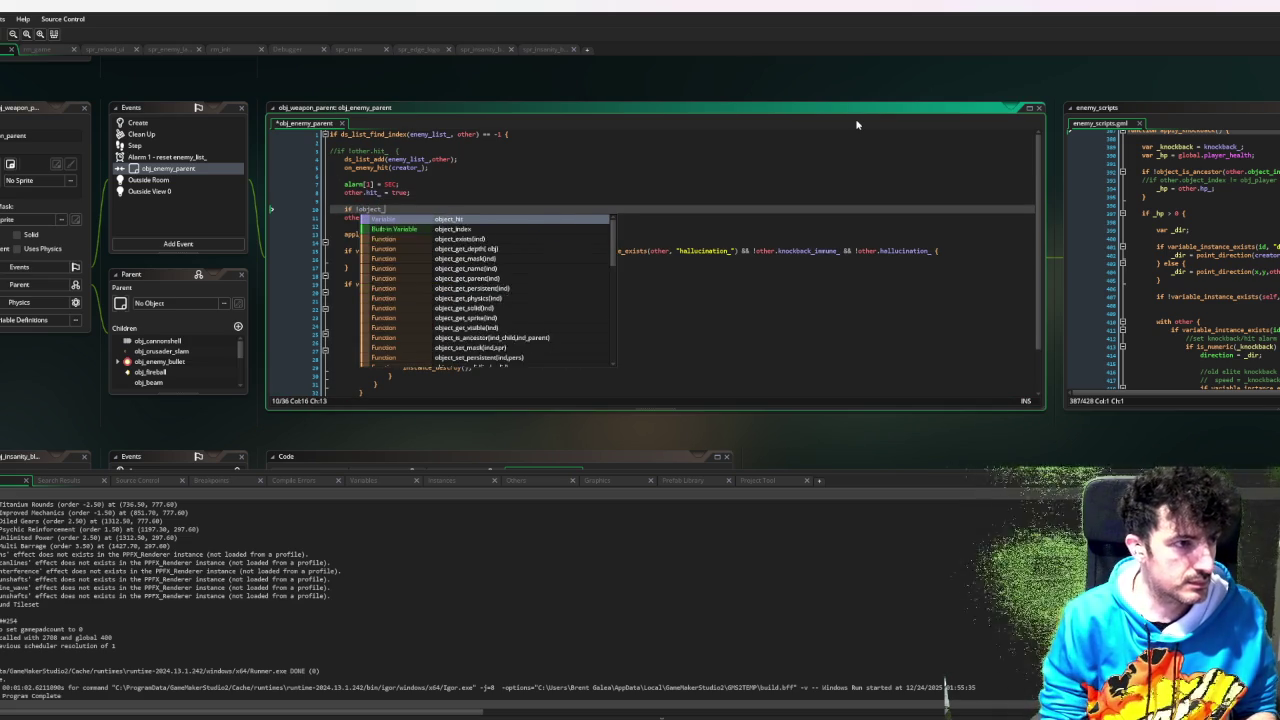
type("is_")
key("Return")
type("id, ")
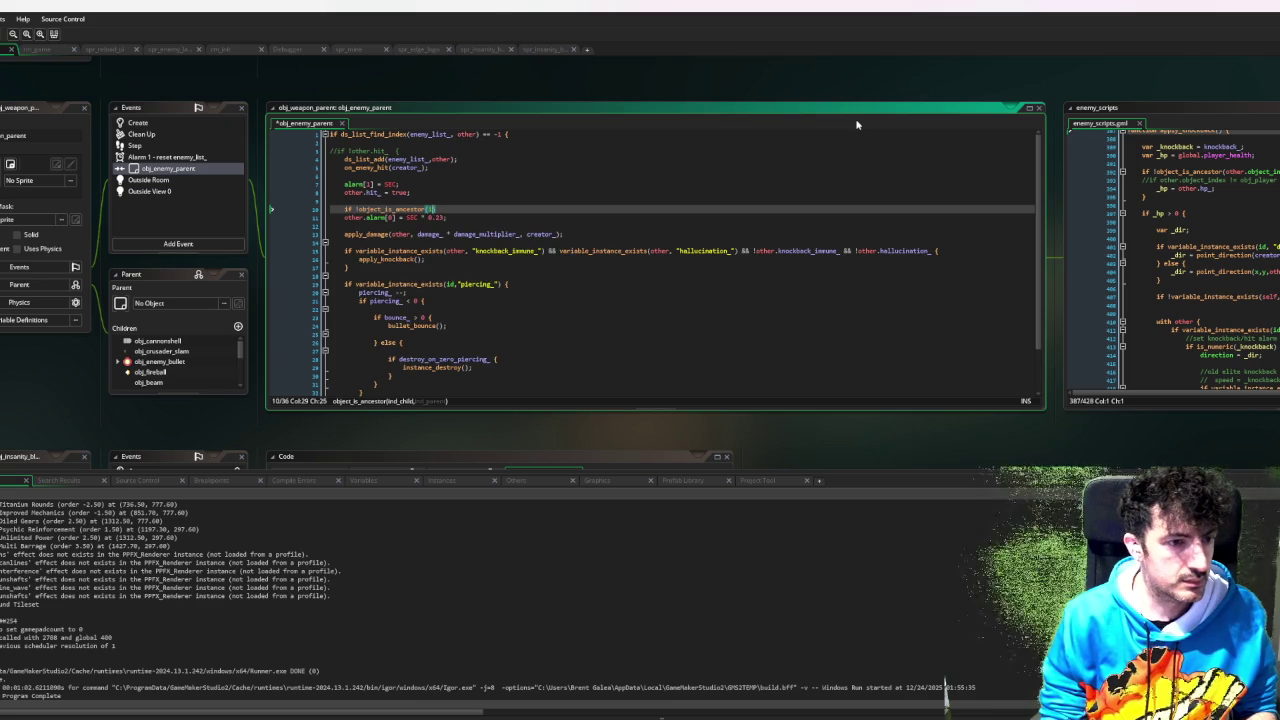
type("obj_enem")
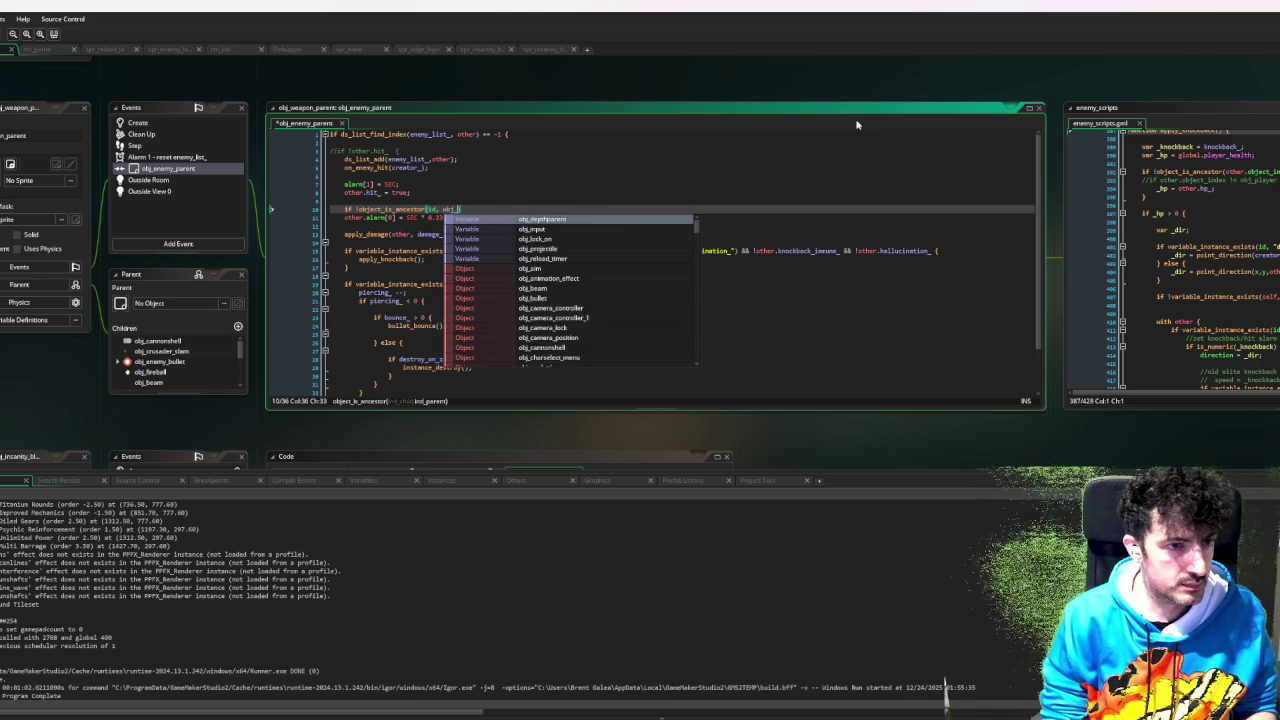
key("Down")
key("Down")
key("Down")
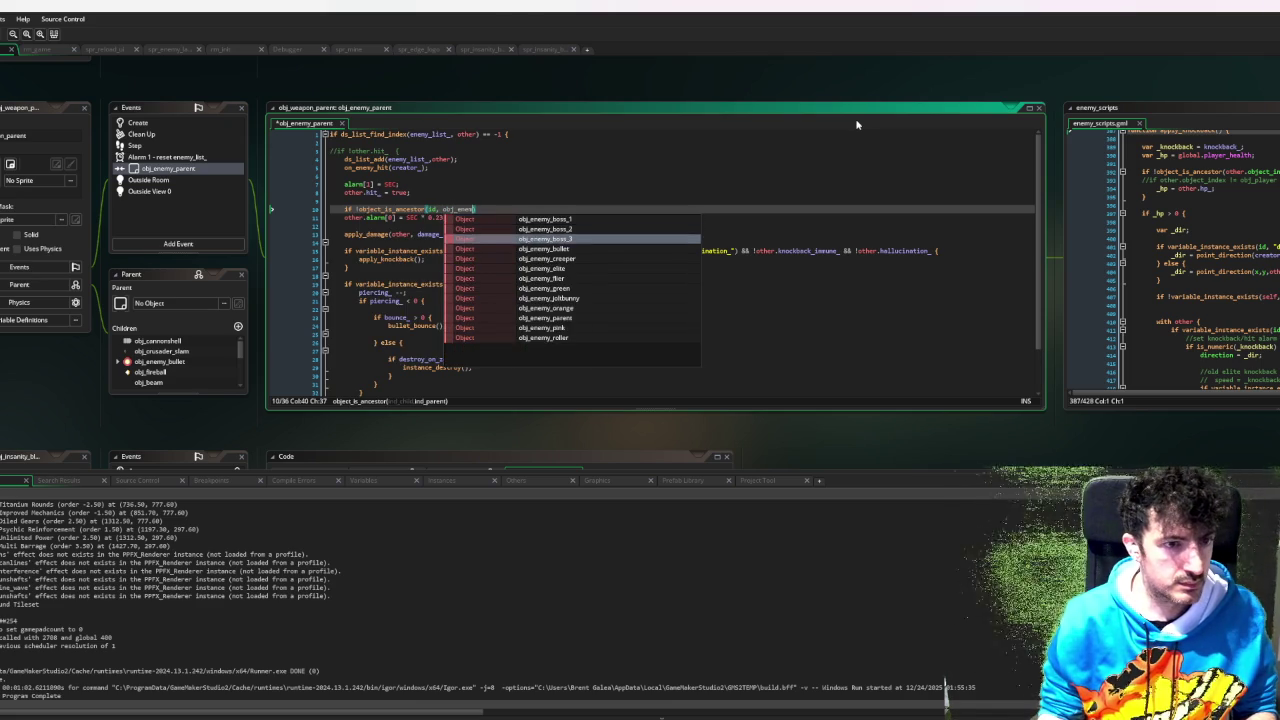
key("Return")
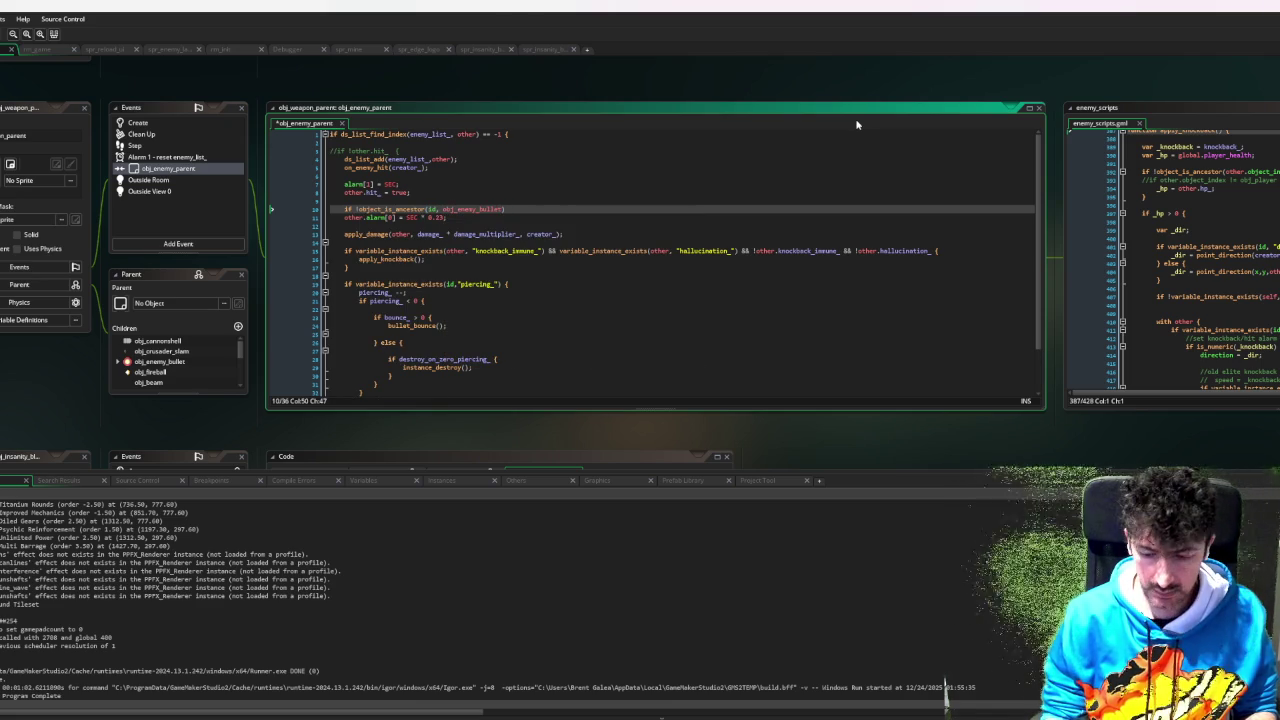
key("Down")
key("Home")
key("End")
key("Return")
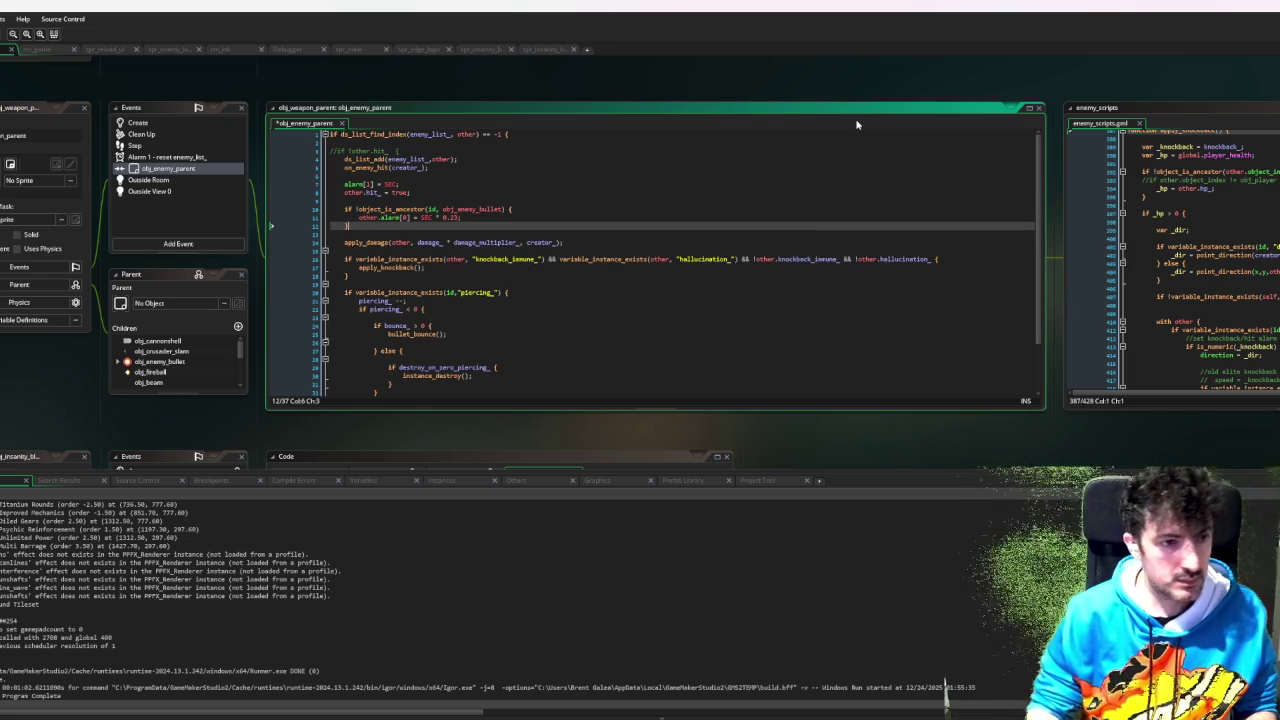
key("F6")
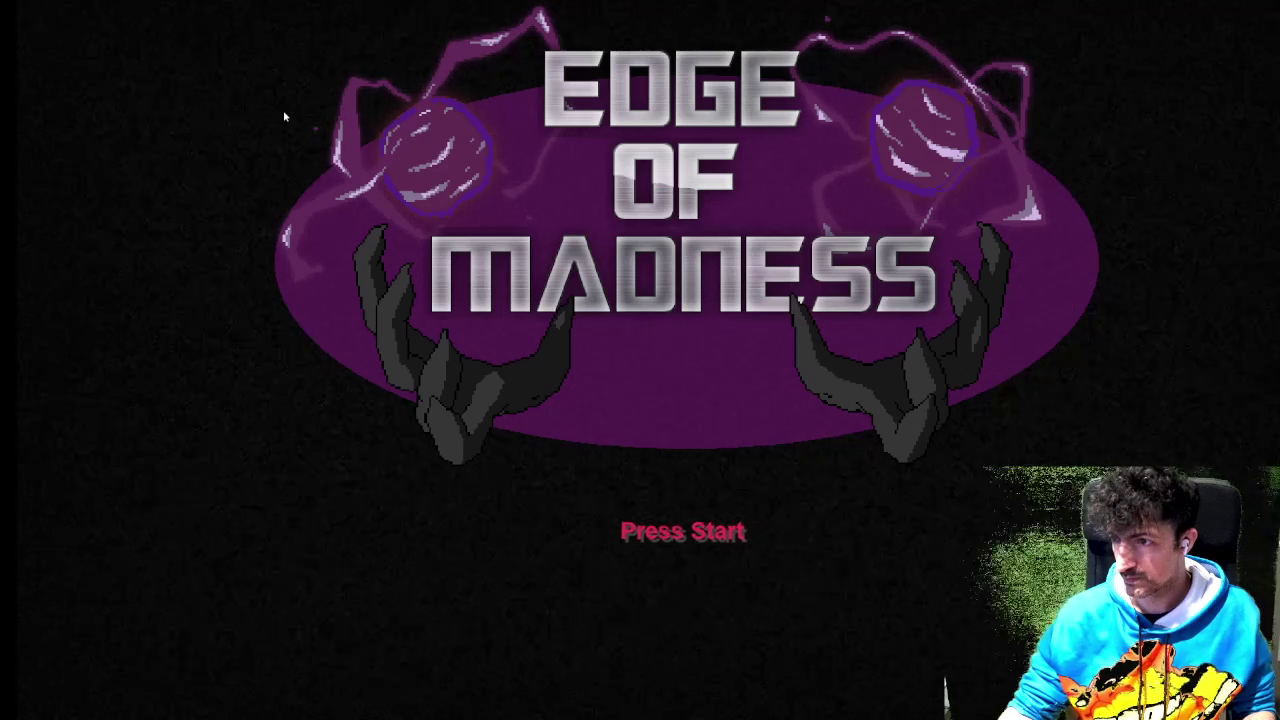
- Start a run with the first tank, shoot a totem, and bring GameMaker forward to read the code error
left_click(363, 329)
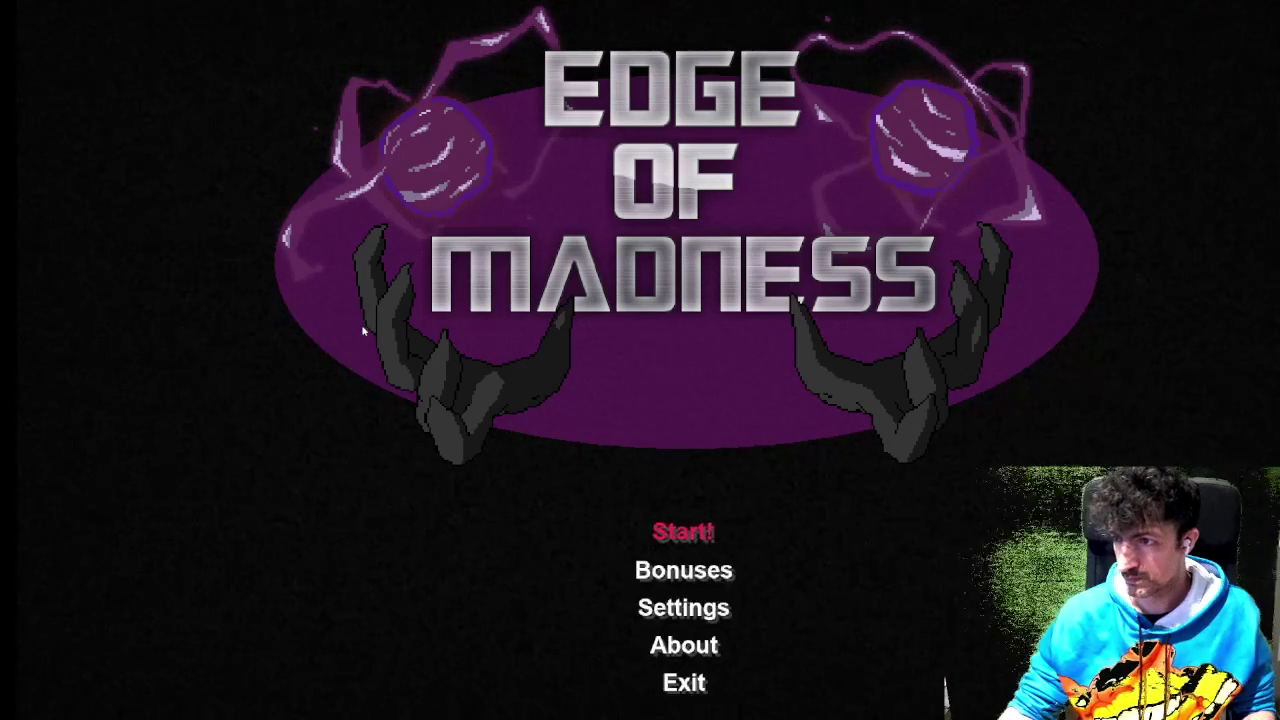
key("Return")
key("Return")
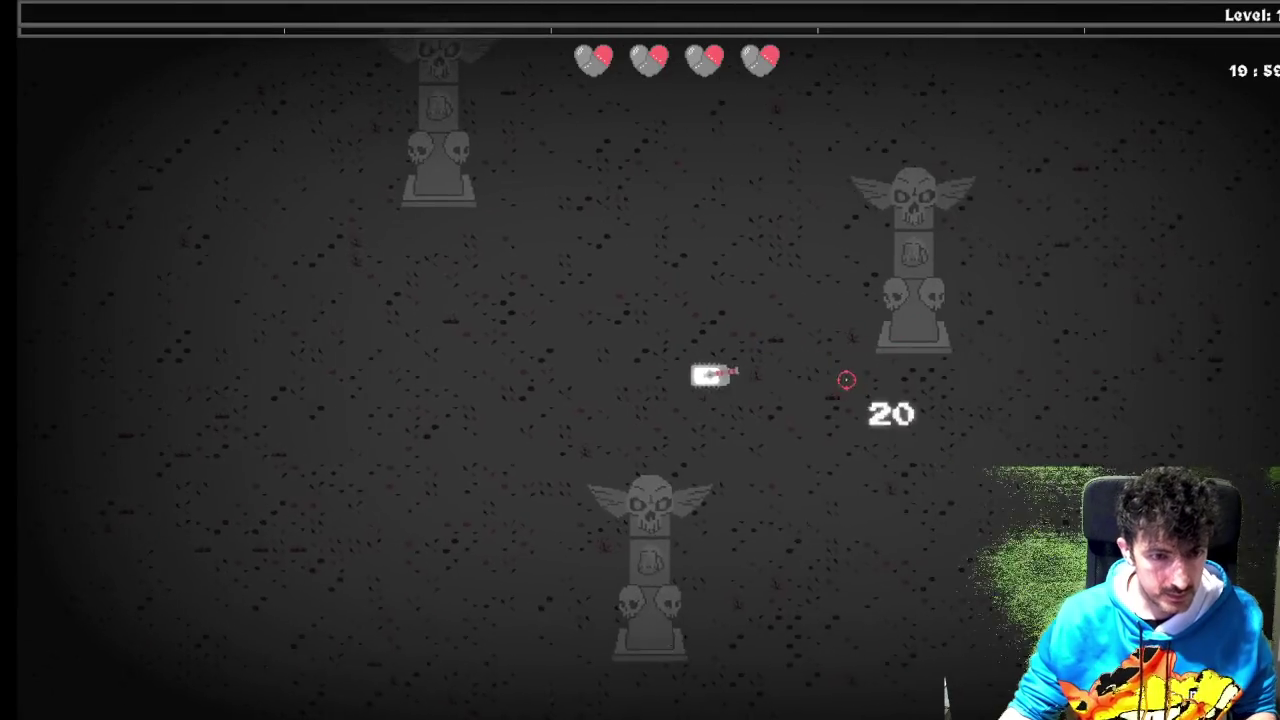
key("d")
left_click(688, 235)
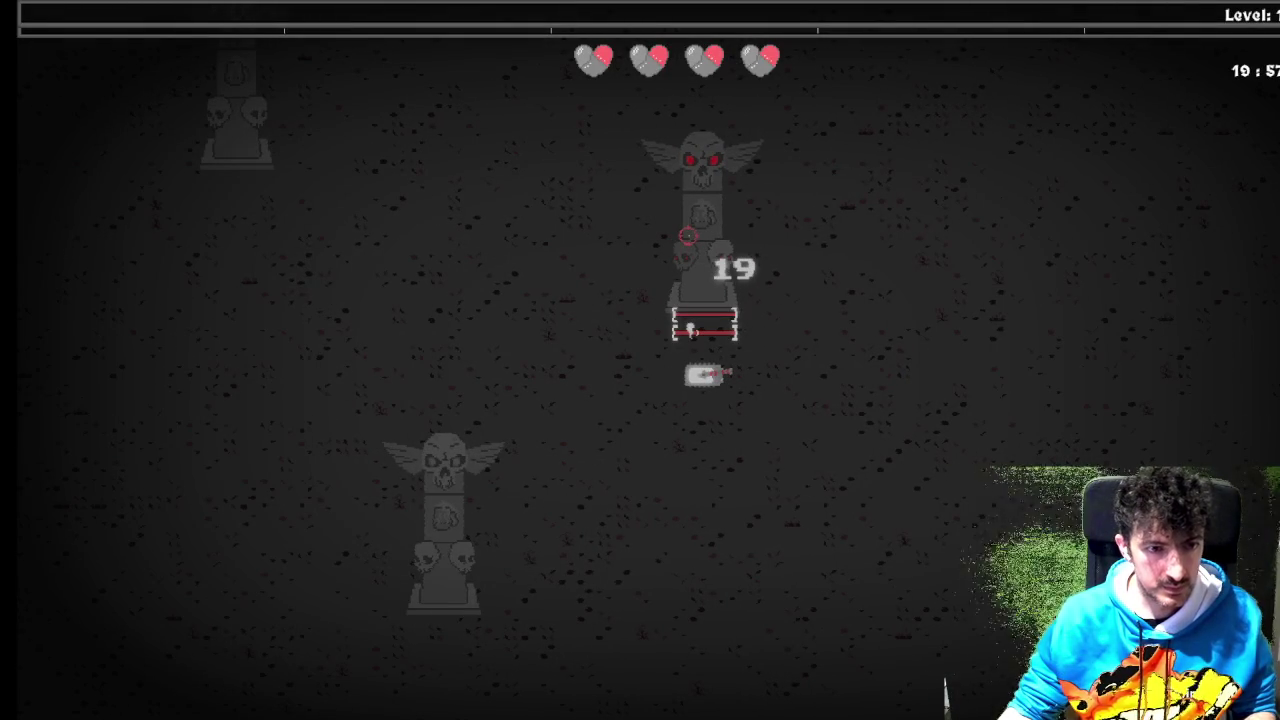
key("super+Tab")
left_click(582, 148)
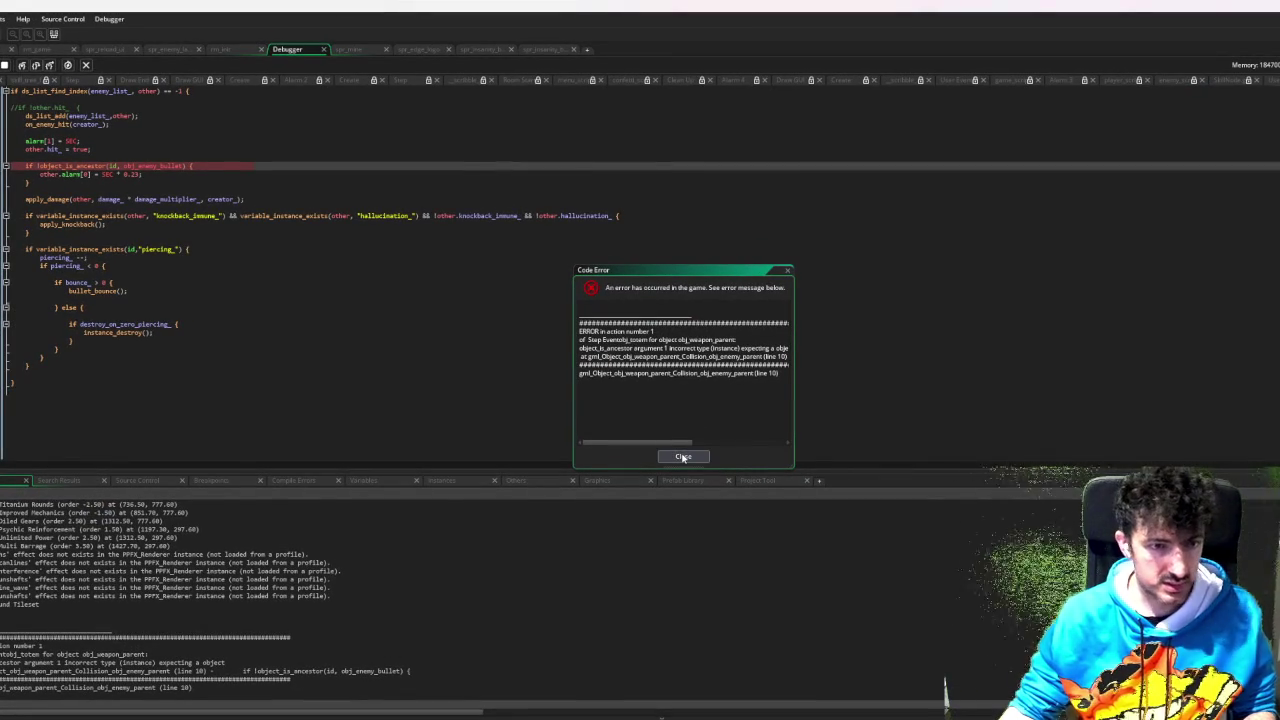
- Read and dismiss the object_is_ancestor Code Error, then go to the ancestor check line
left_click_drag(794, 373, 940, 354)
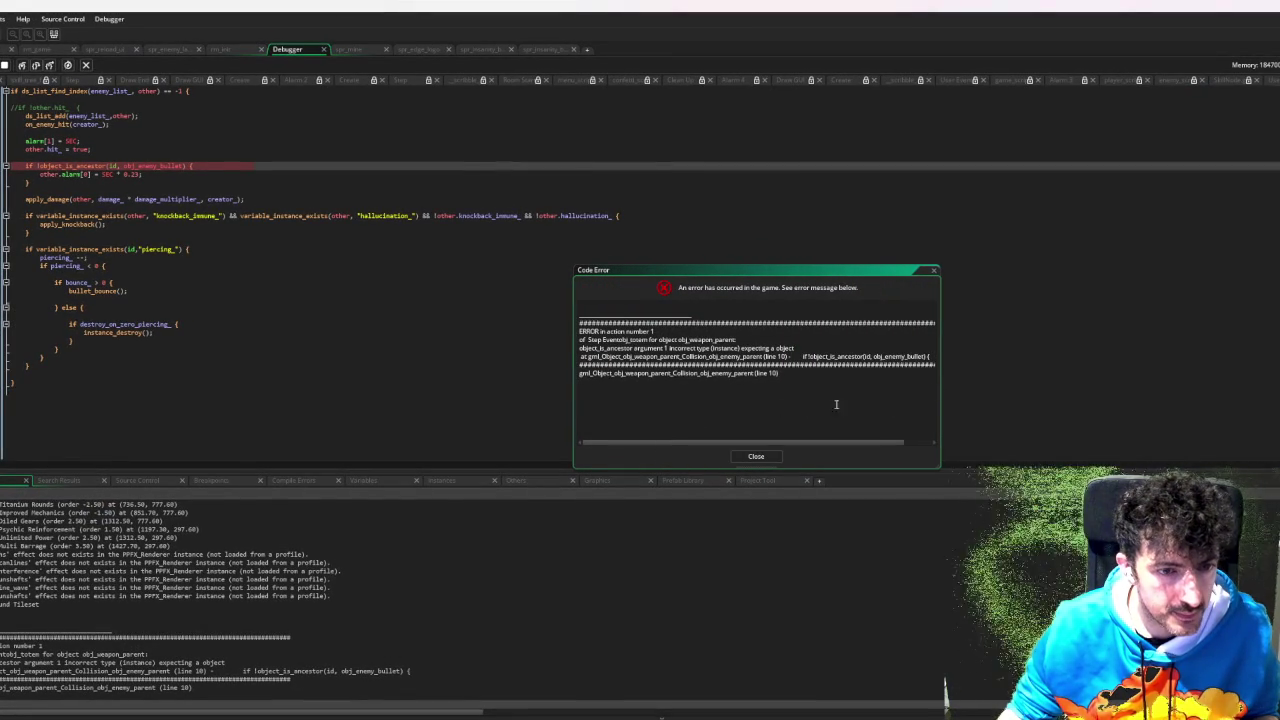
left_click(757, 457)
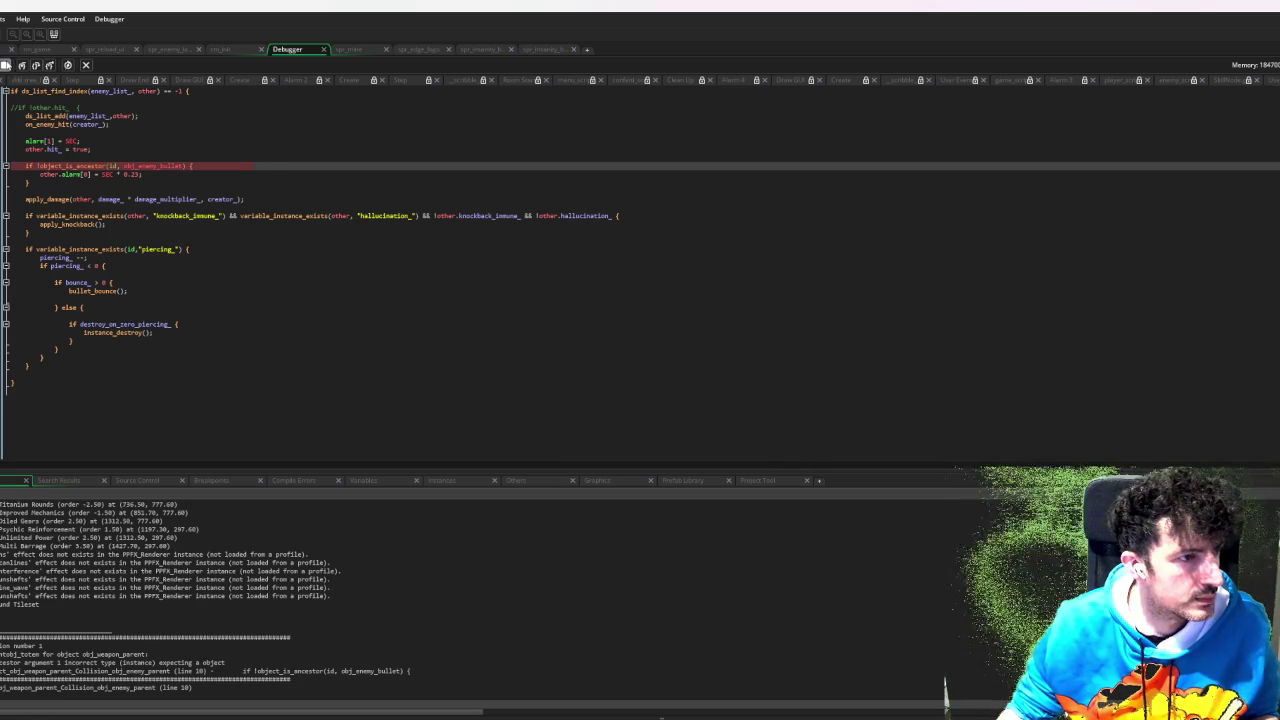
left_click(82, 157)
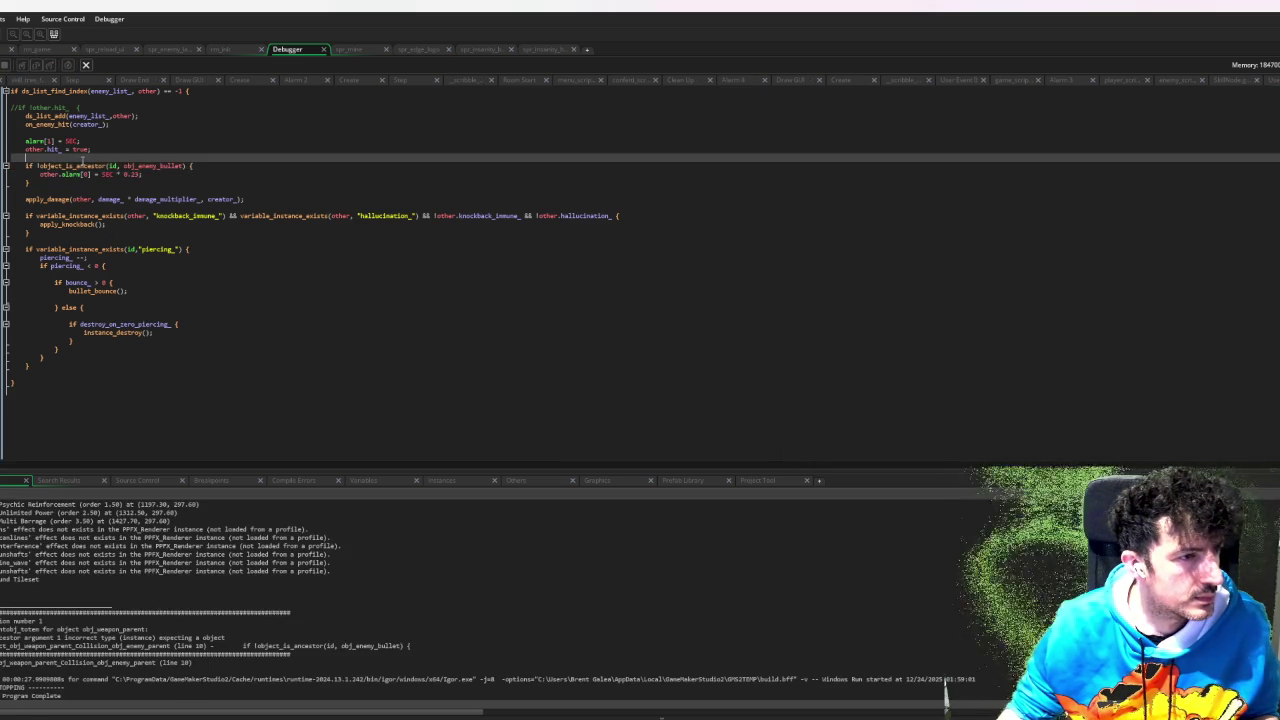
left_click(73, 166)
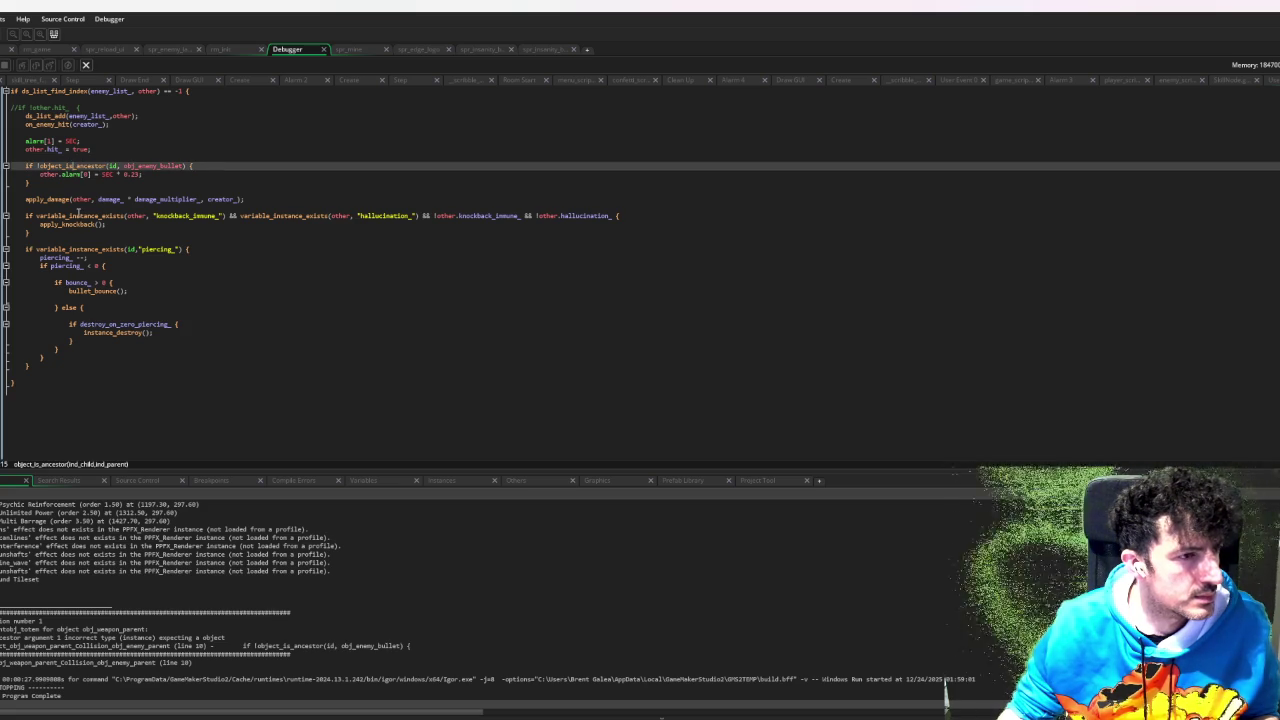
- Change object_is_ancestor's first argument to id.object_index and run the game with F5
left_click(119, 166)
type("object_")
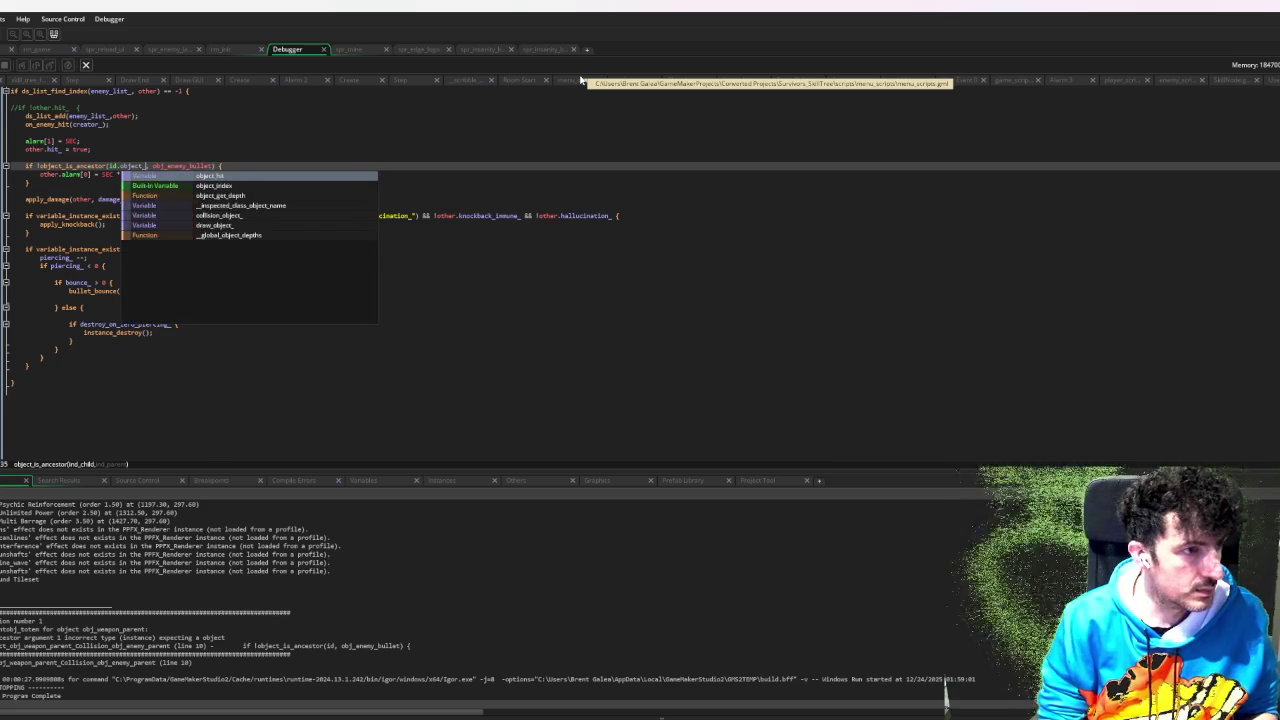
type("inde")
key("Return")
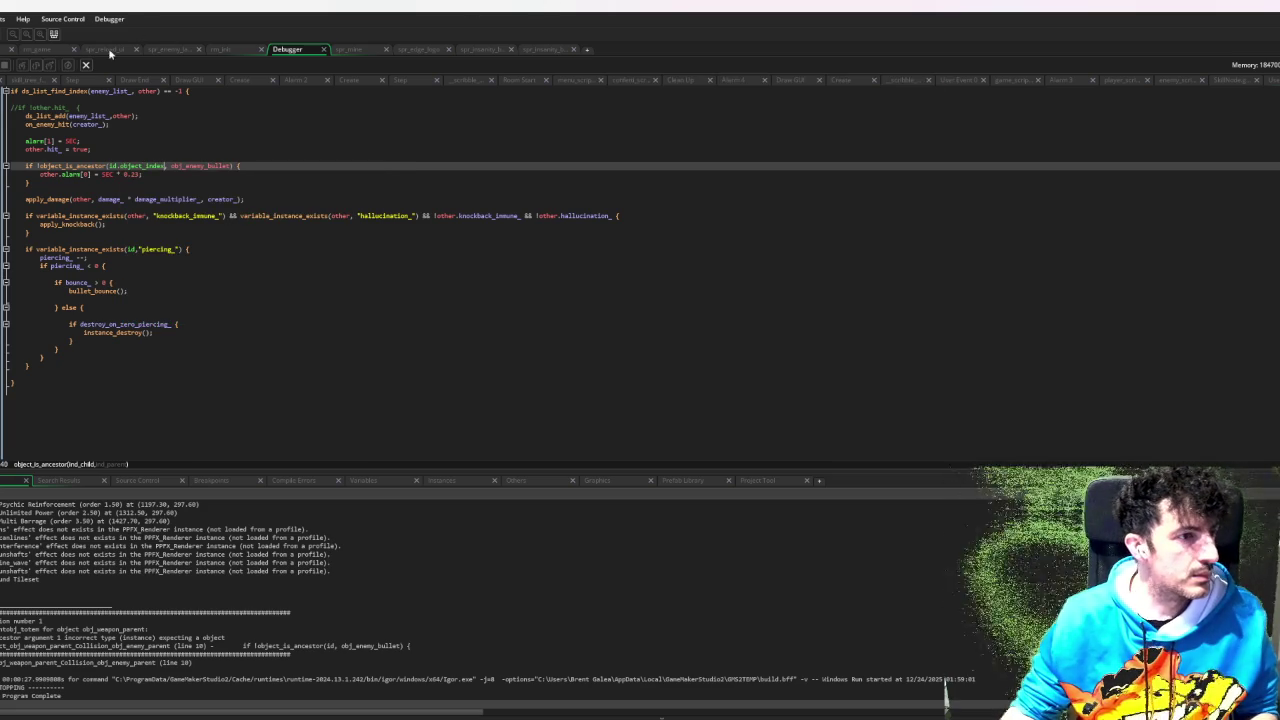
key("F5")
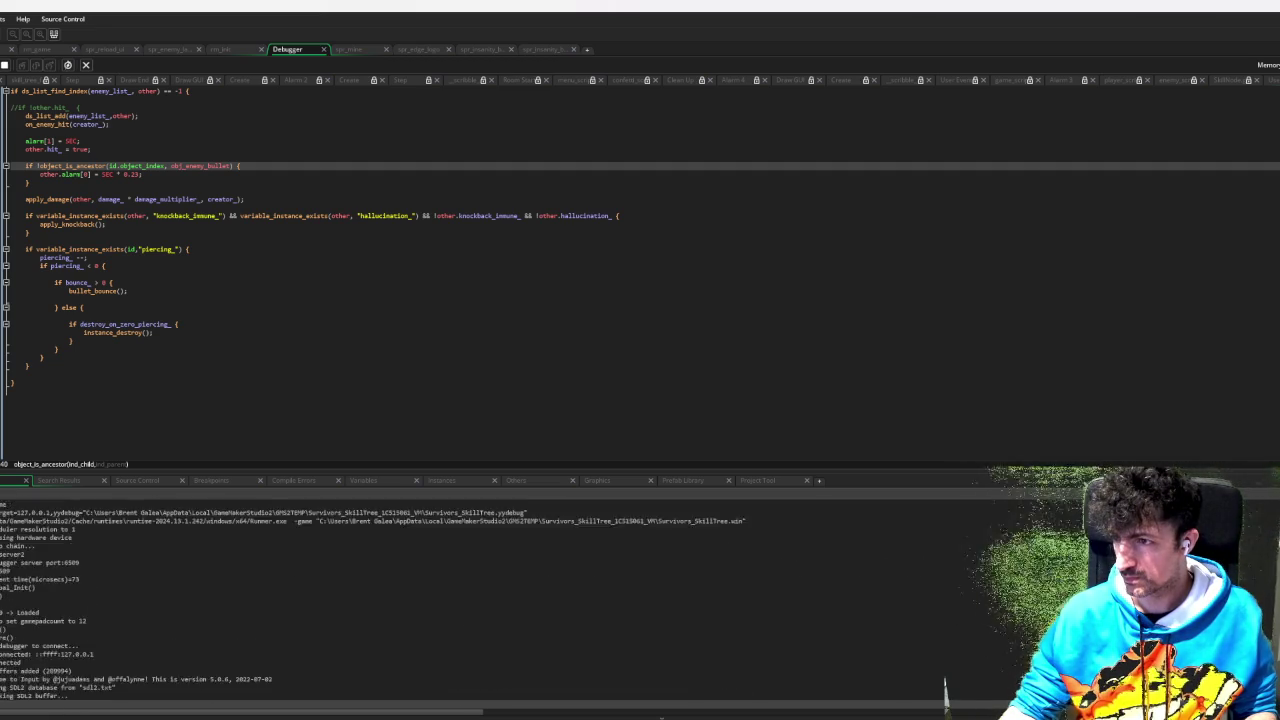
- Enter gameplay, move up-right, and fire several shots at the boss and nearby enemies
key("Return")
key("Return")
key("Return")
key("d")
key("w")
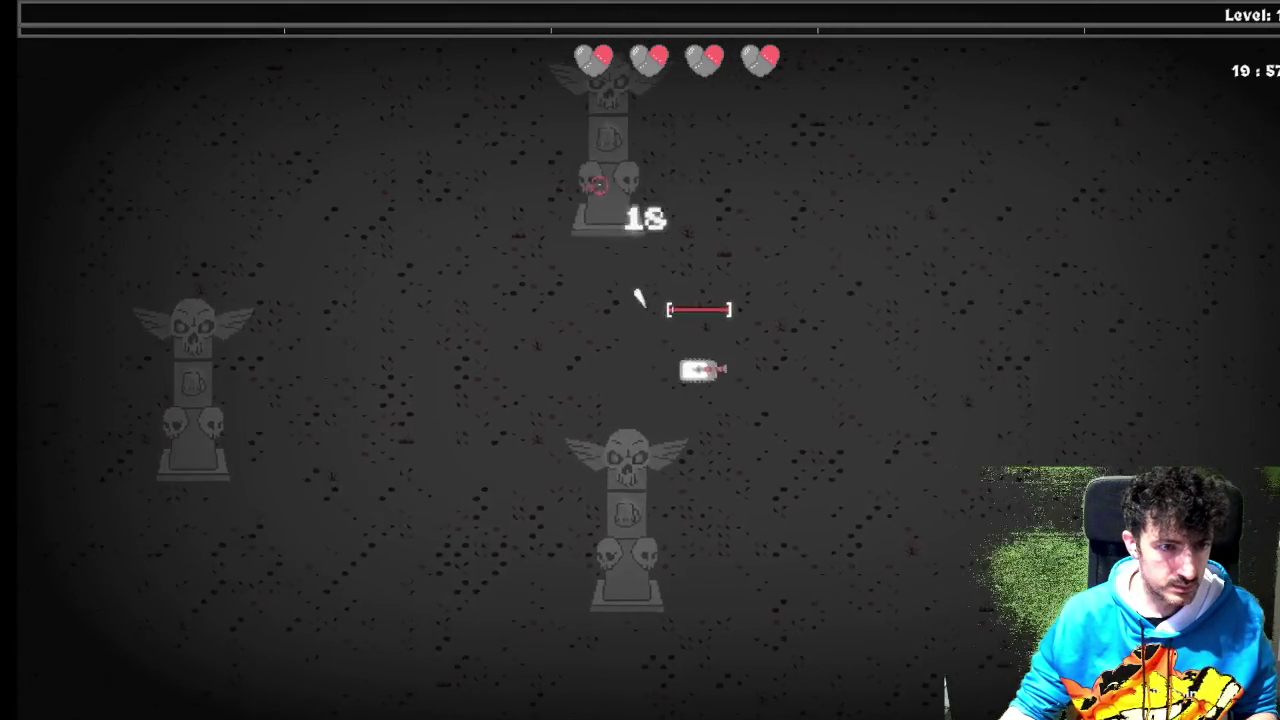
key("d")
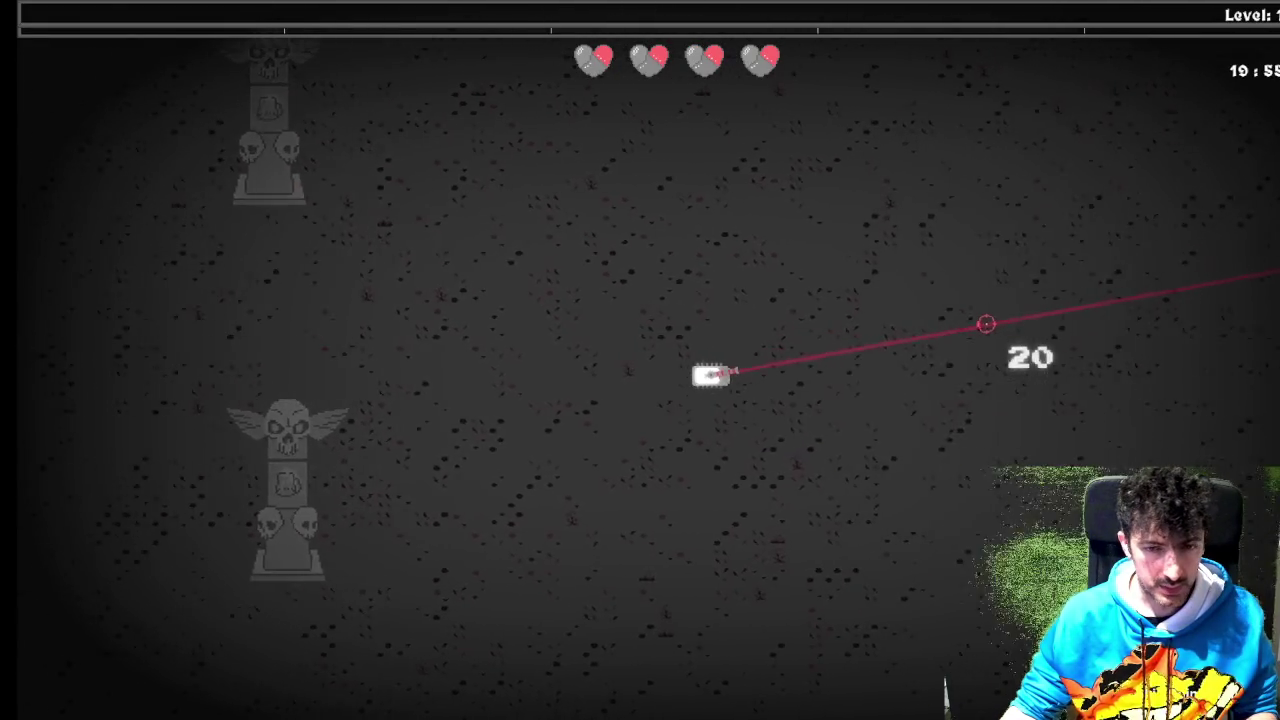
key("d")
key("w")
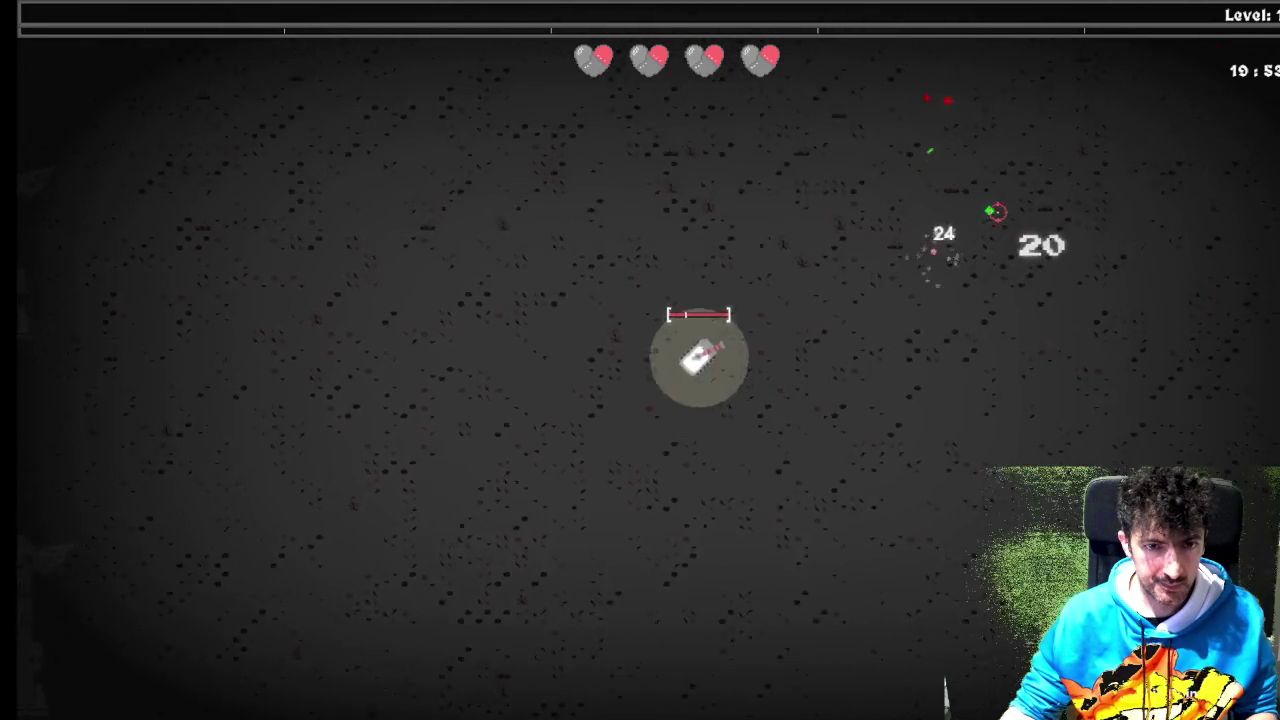
left_click(1052, 504)
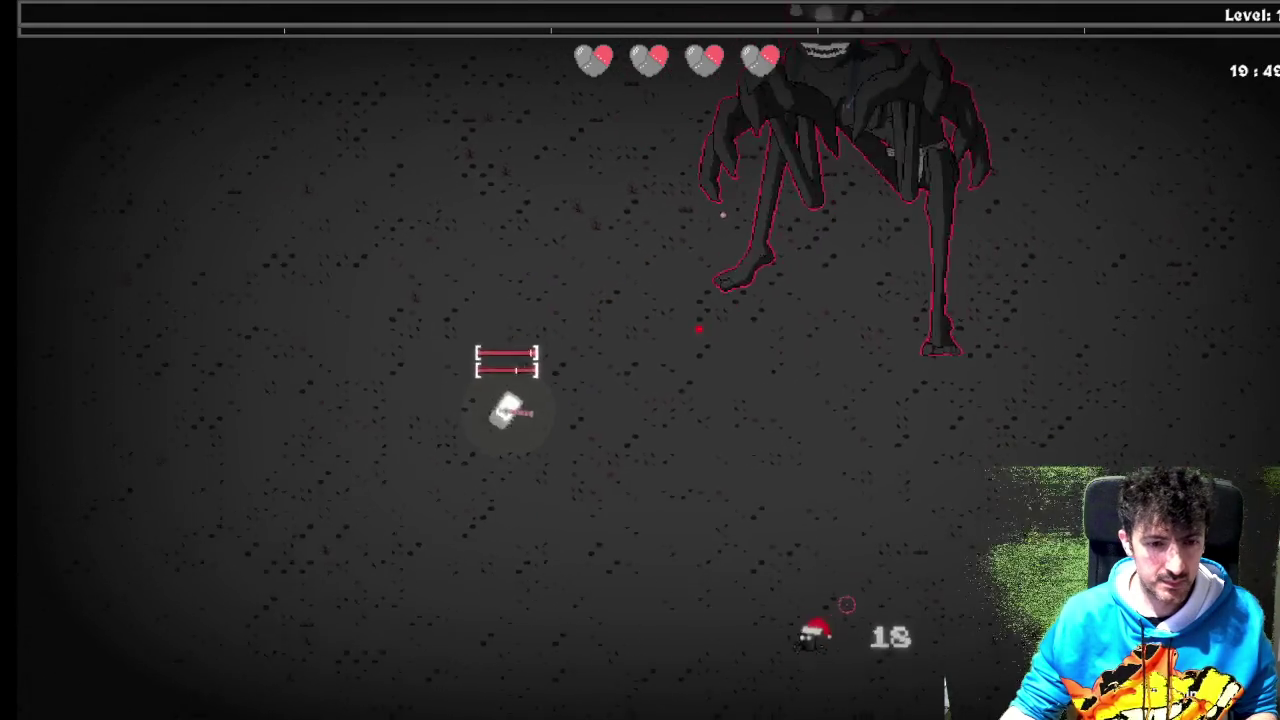
left_click(845, 560)
key("a")
left_click(840, 565)
key("s")
left_click(640, 612)
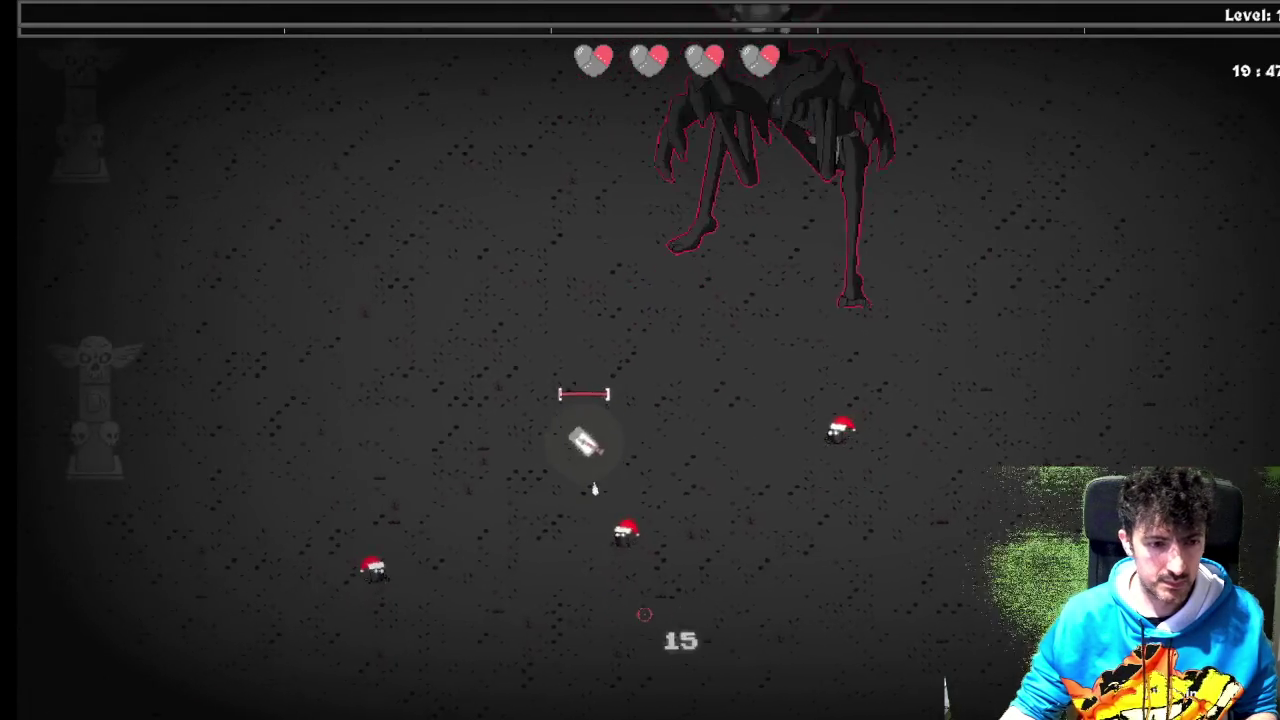
left_click(723, 607)
- Reload and keep moving the player up and left to dodge the boss
key("w")
key("a")
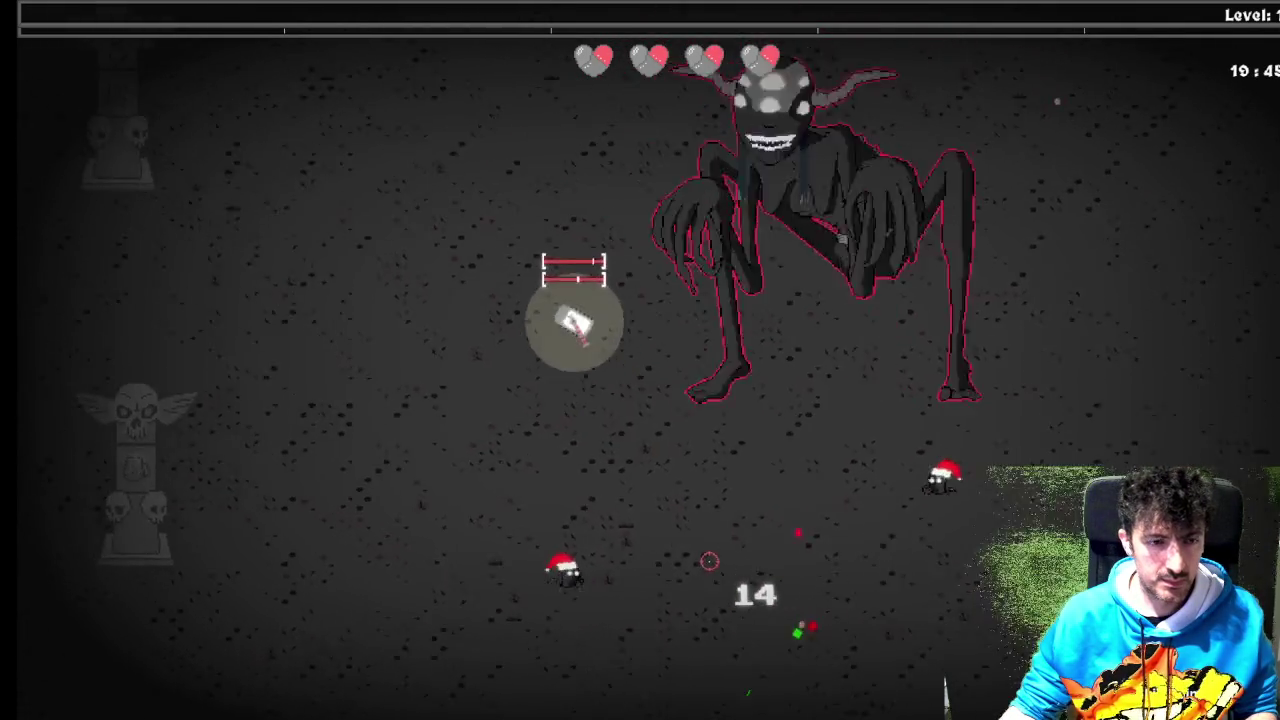
key("r")
key("a")
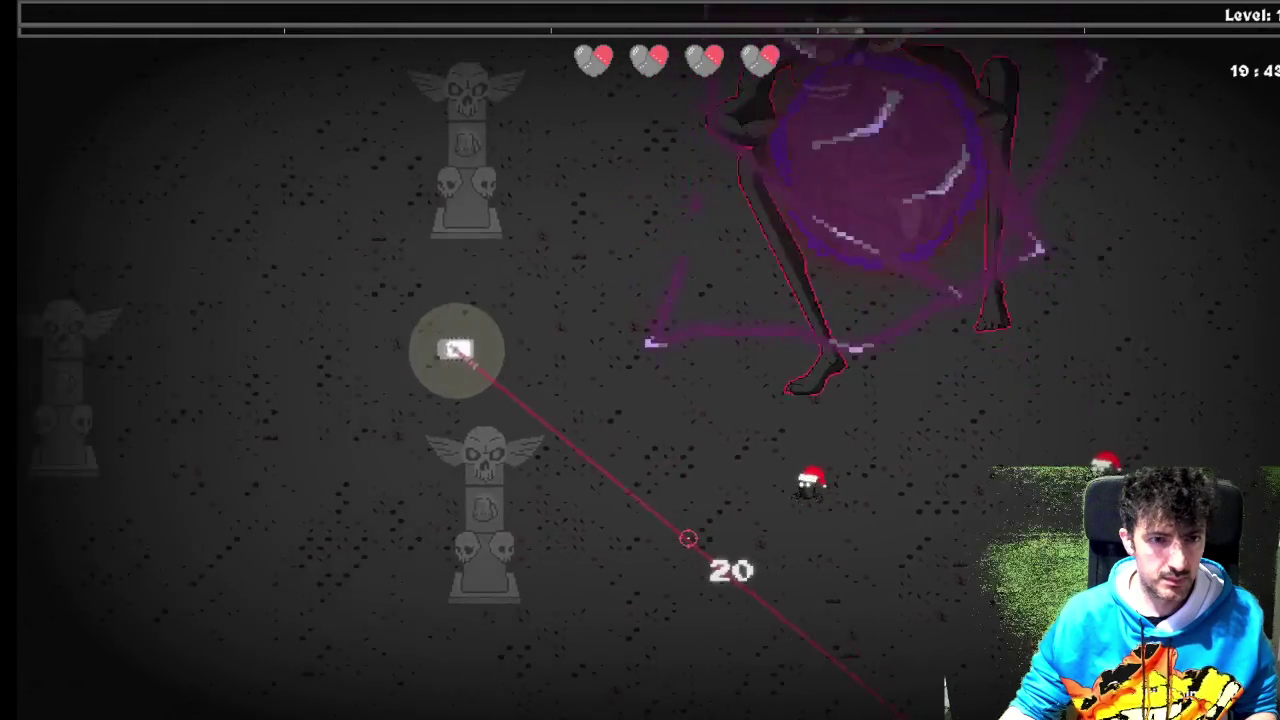
key("a")
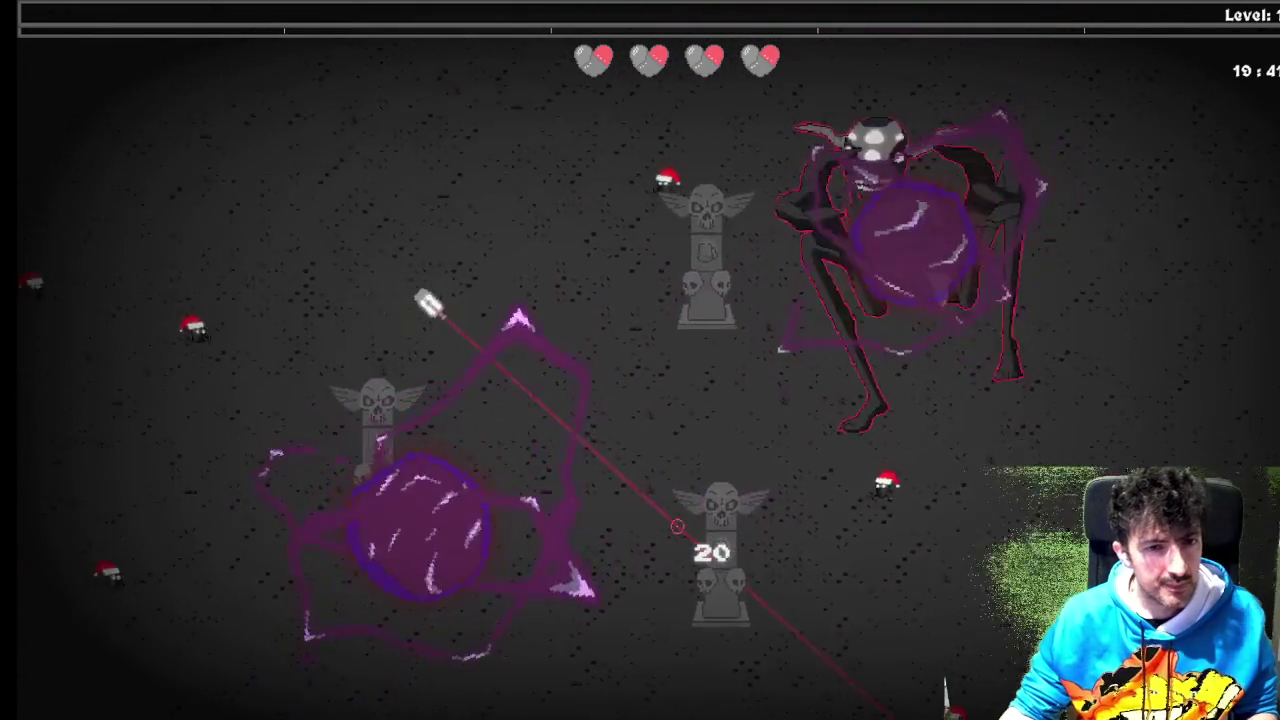
key("w")
key("a")
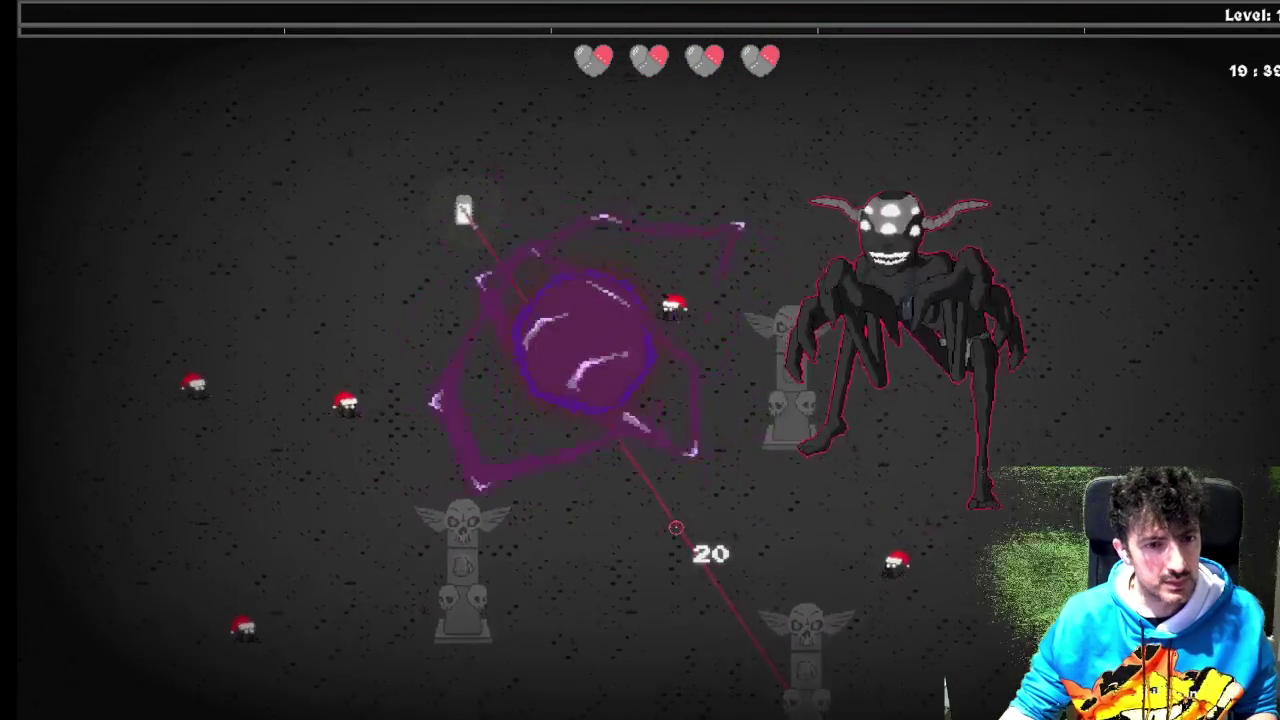
key("w")
key("a")
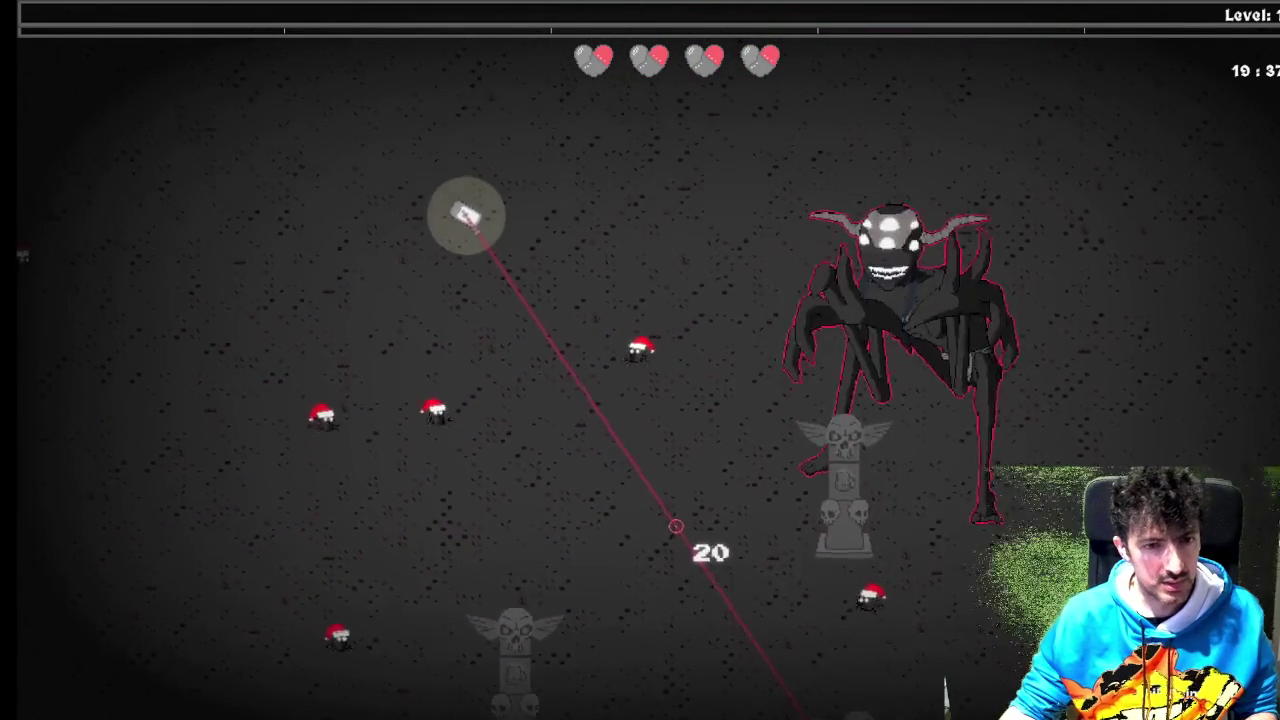
key("w")
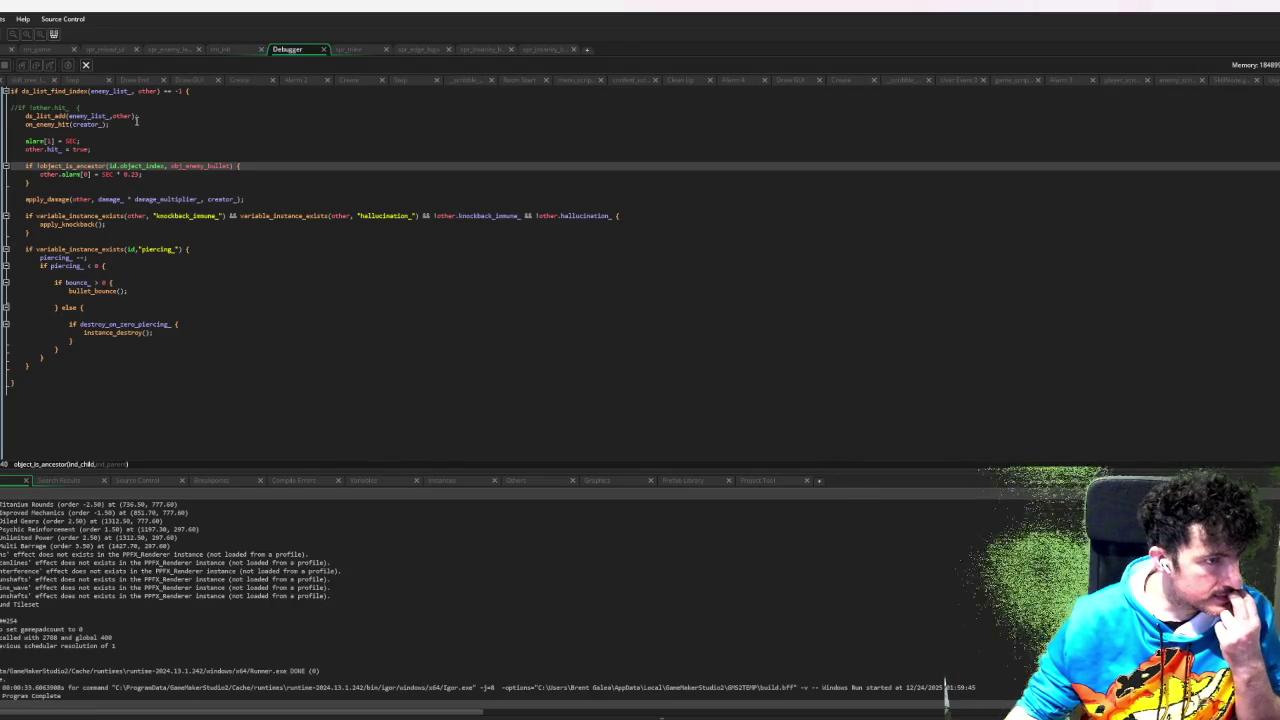
- Review the apply_damage function definition, then view the Alarm 1 and Step event code
middle_click(33, 200)
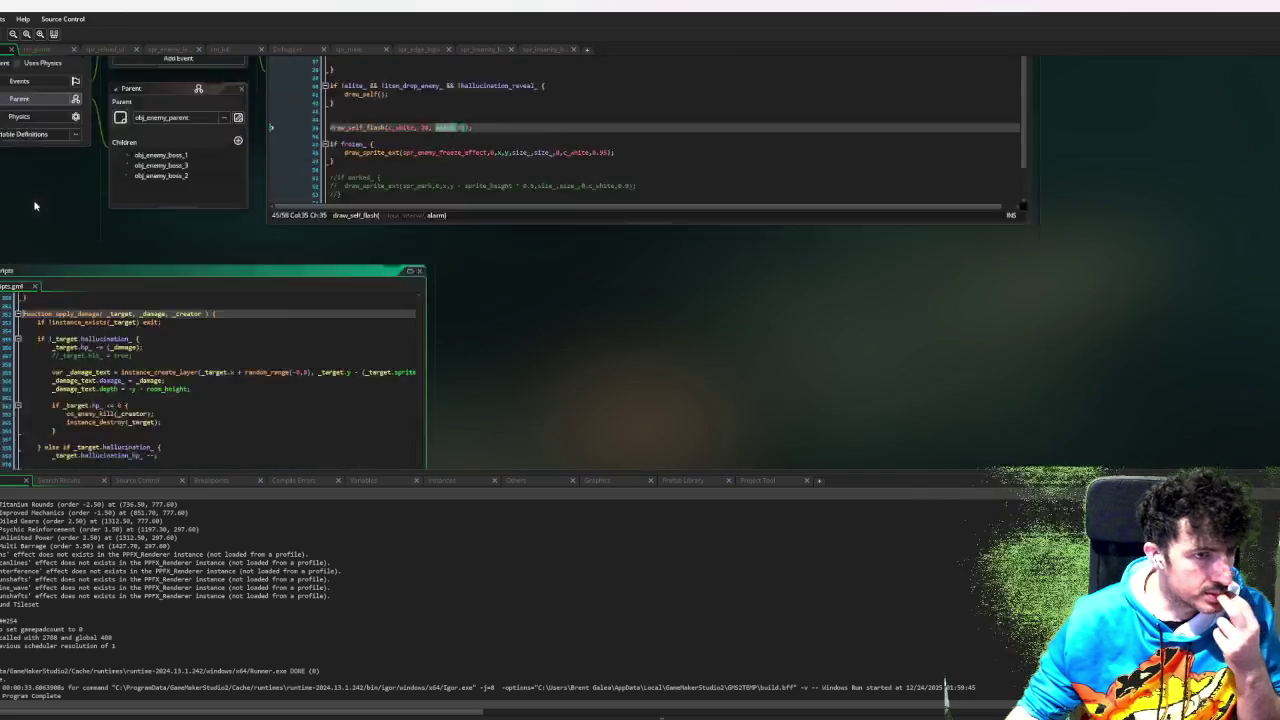
scroll(270, 196, "down", 1)
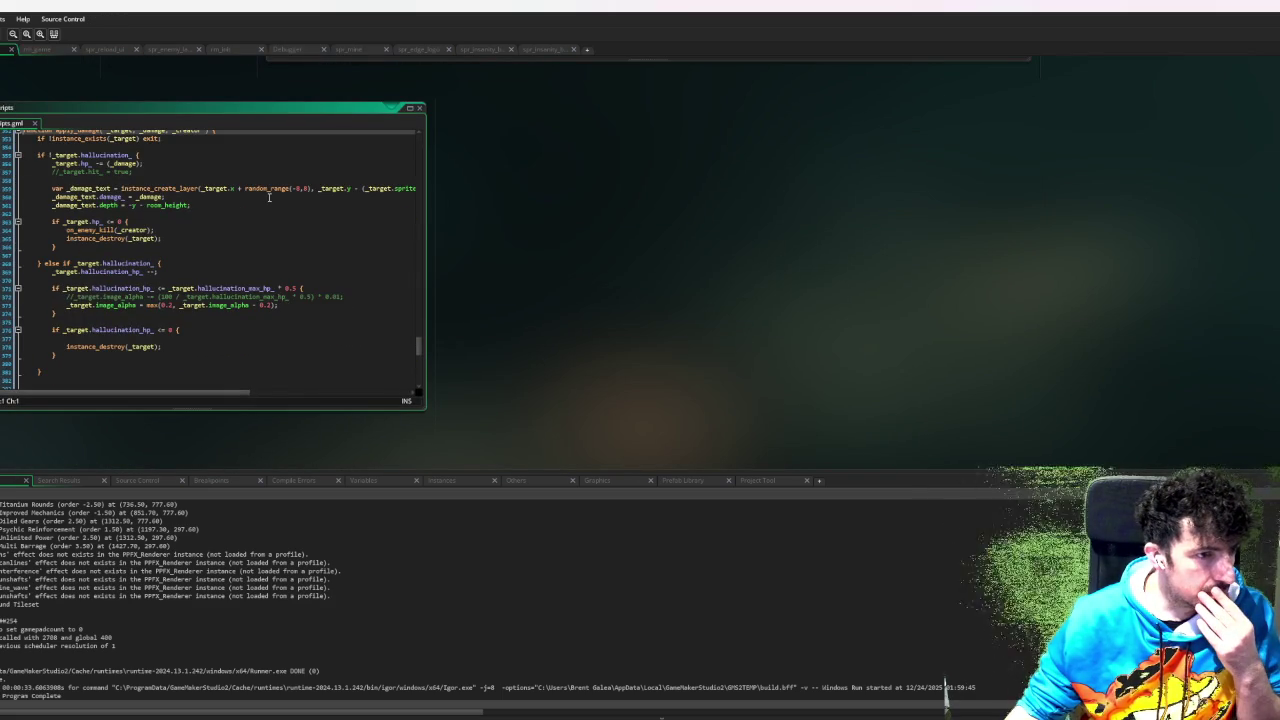
scroll(268, 197, "down", 15)
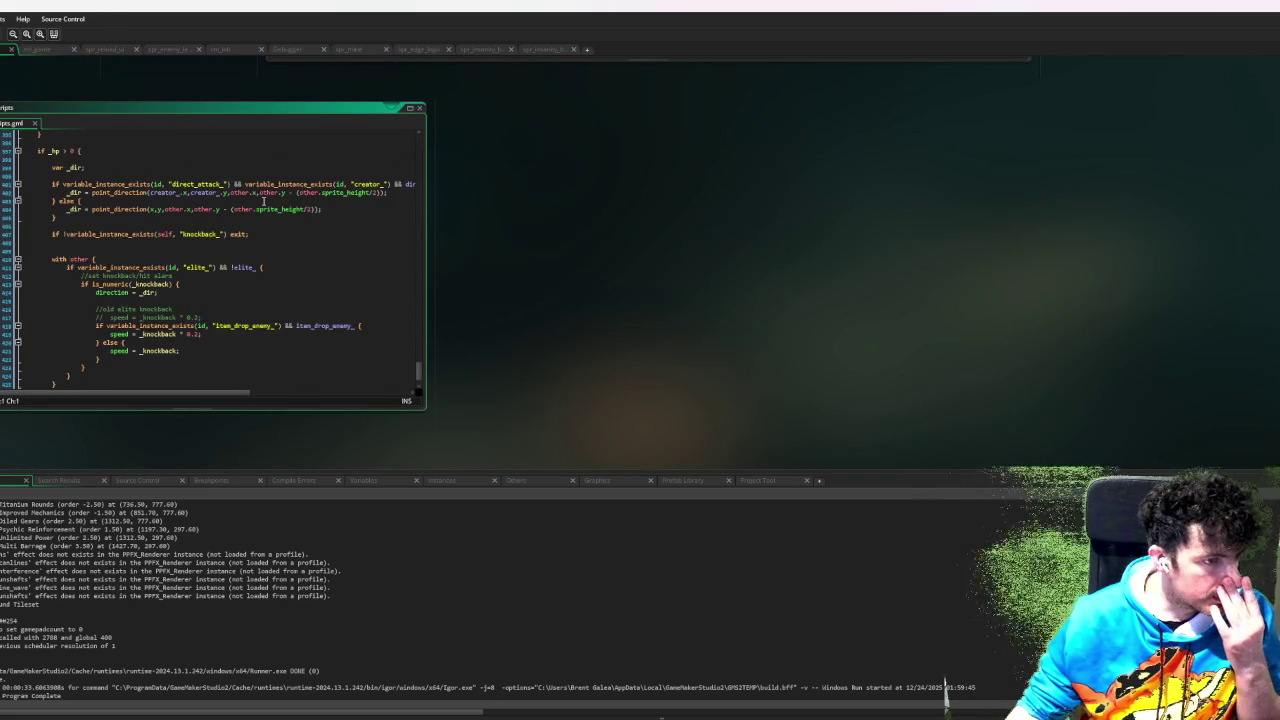
scroll(263, 203, "down", 2)
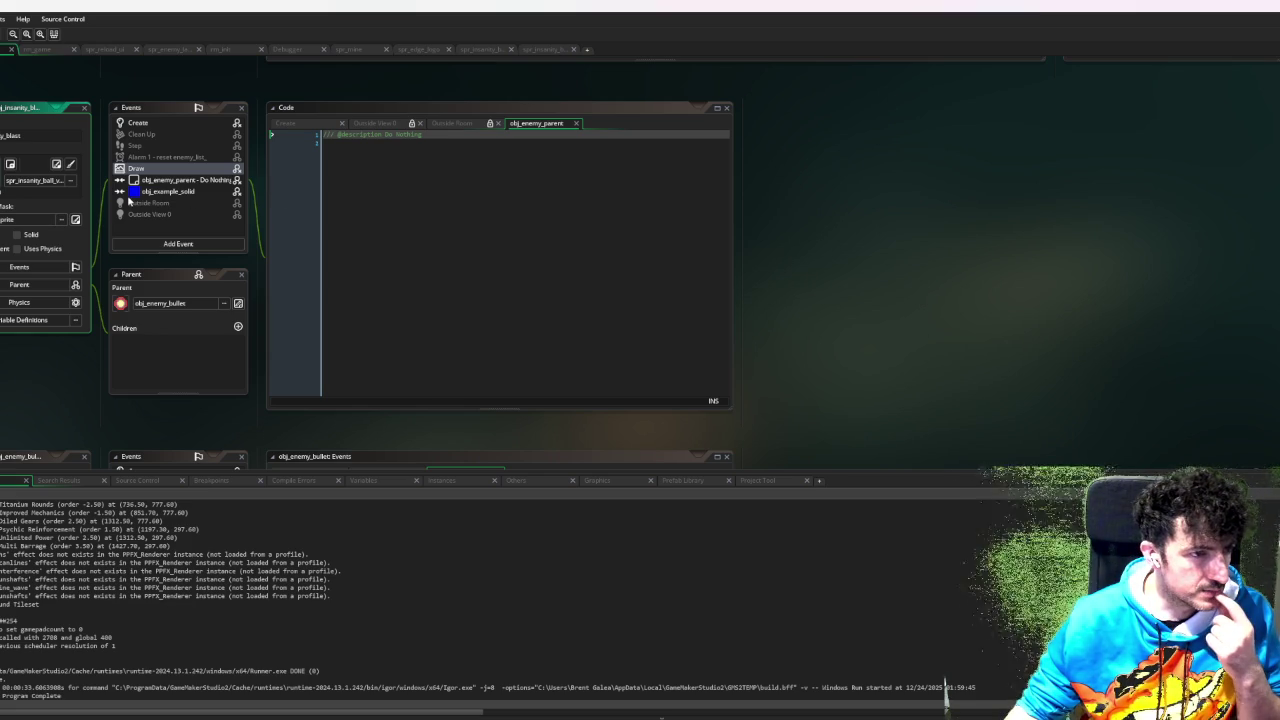
left_click(170, 157)
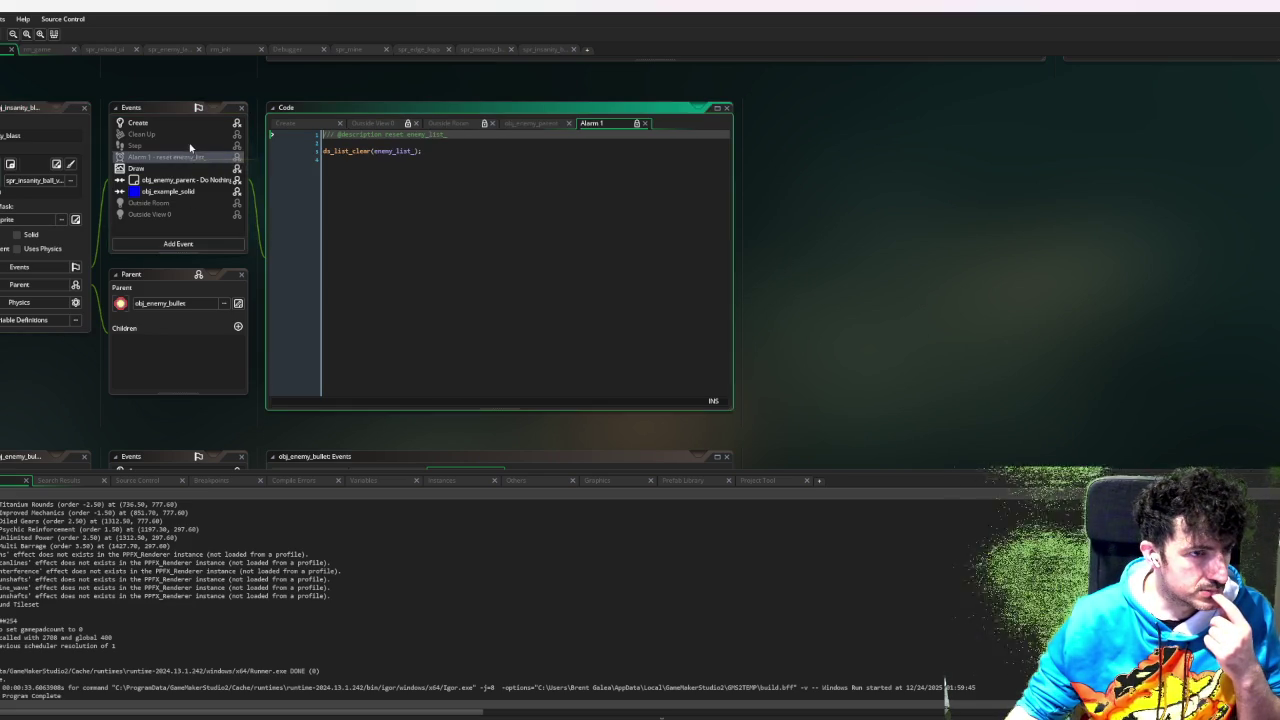
left_click(192, 146)
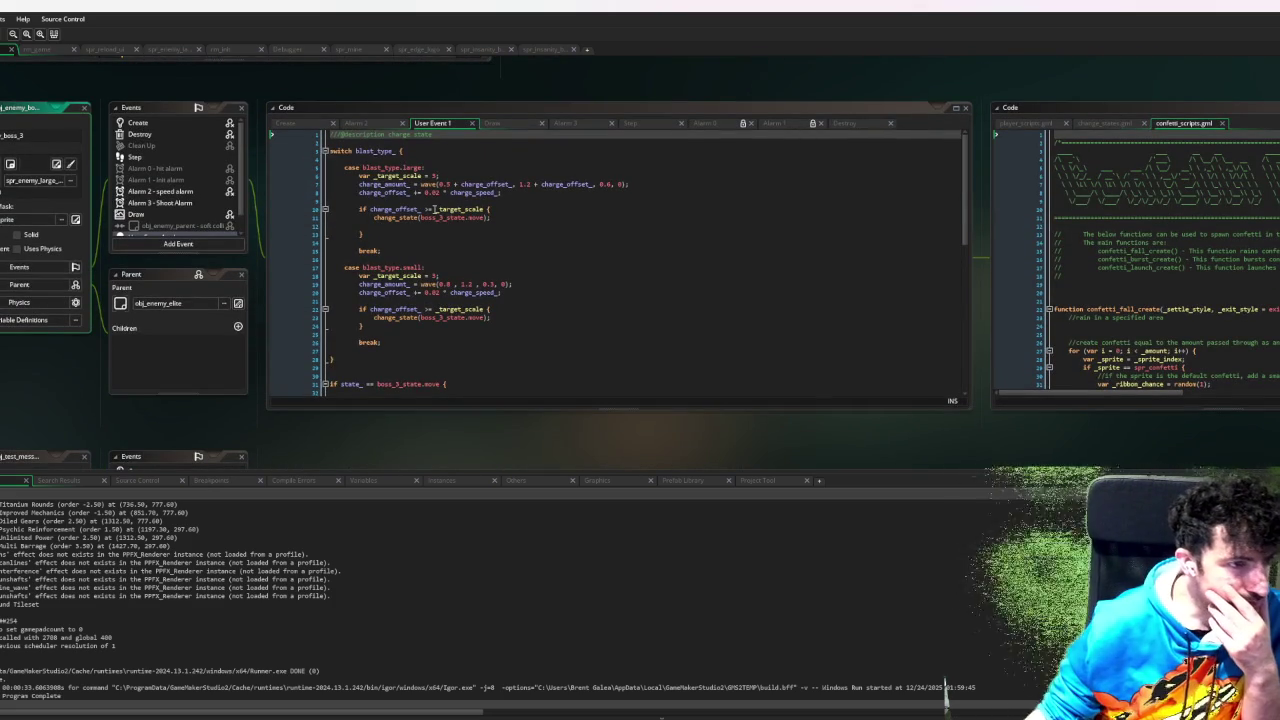
- Check the boss's Alarm 0 code, then locate alarm[0] and alarm[1] in User Event 1's move block
left_click(164, 170)
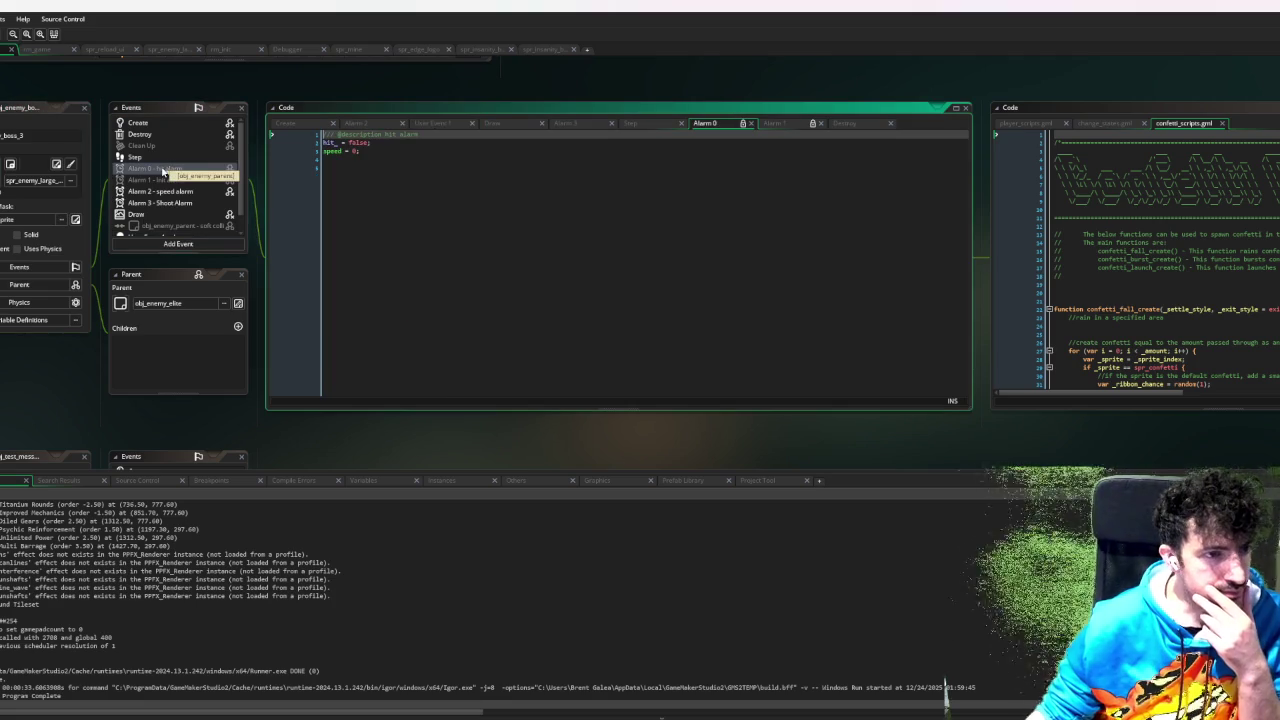
scroll(164, 195, "down", 2)
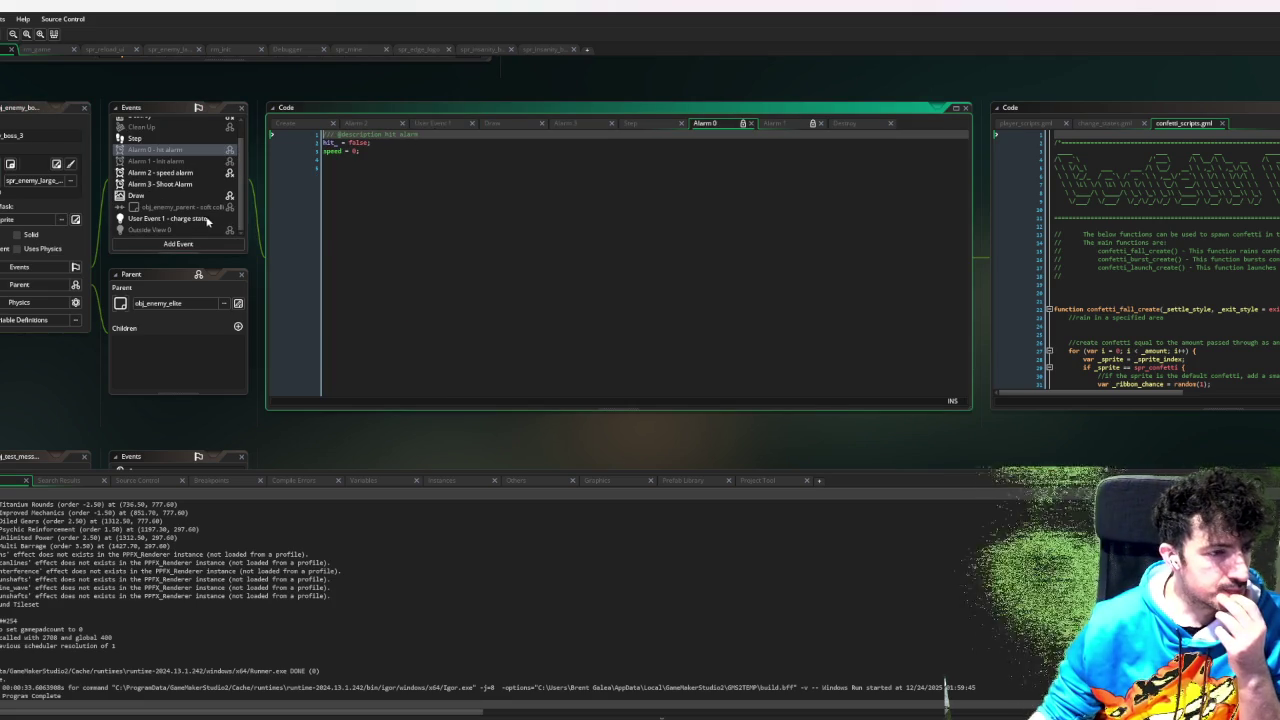
left_click(190, 221)
scroll(445, 246, "down", 8)
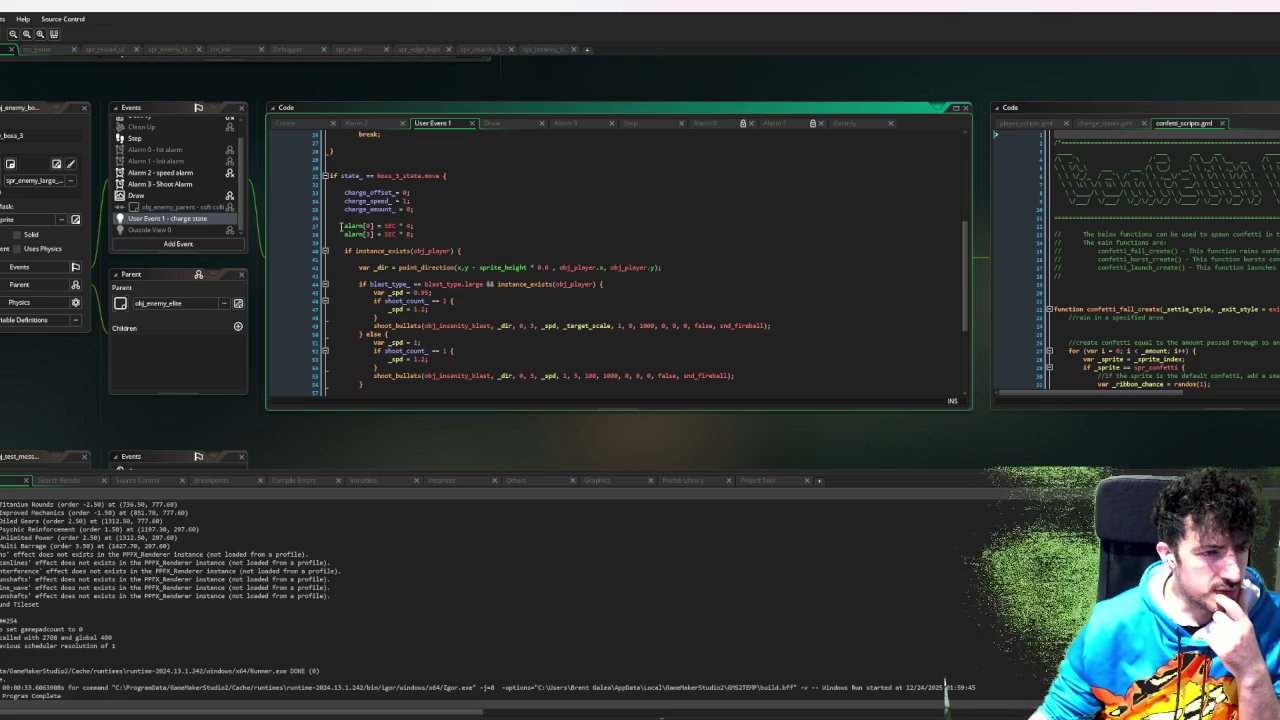
left_click(341, 226)
scroll(385, 213, "down", 5)
scroll(387, 222, "up", 6)
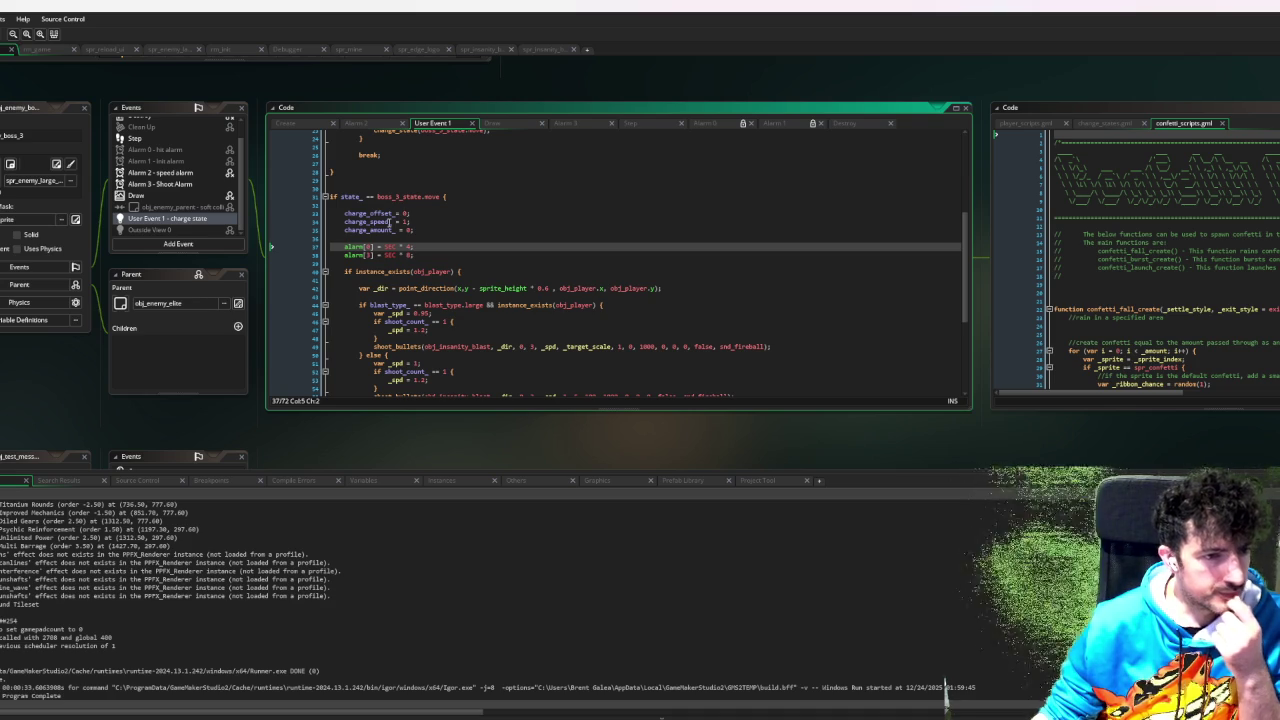
scroll(389, 222, "down", 3)
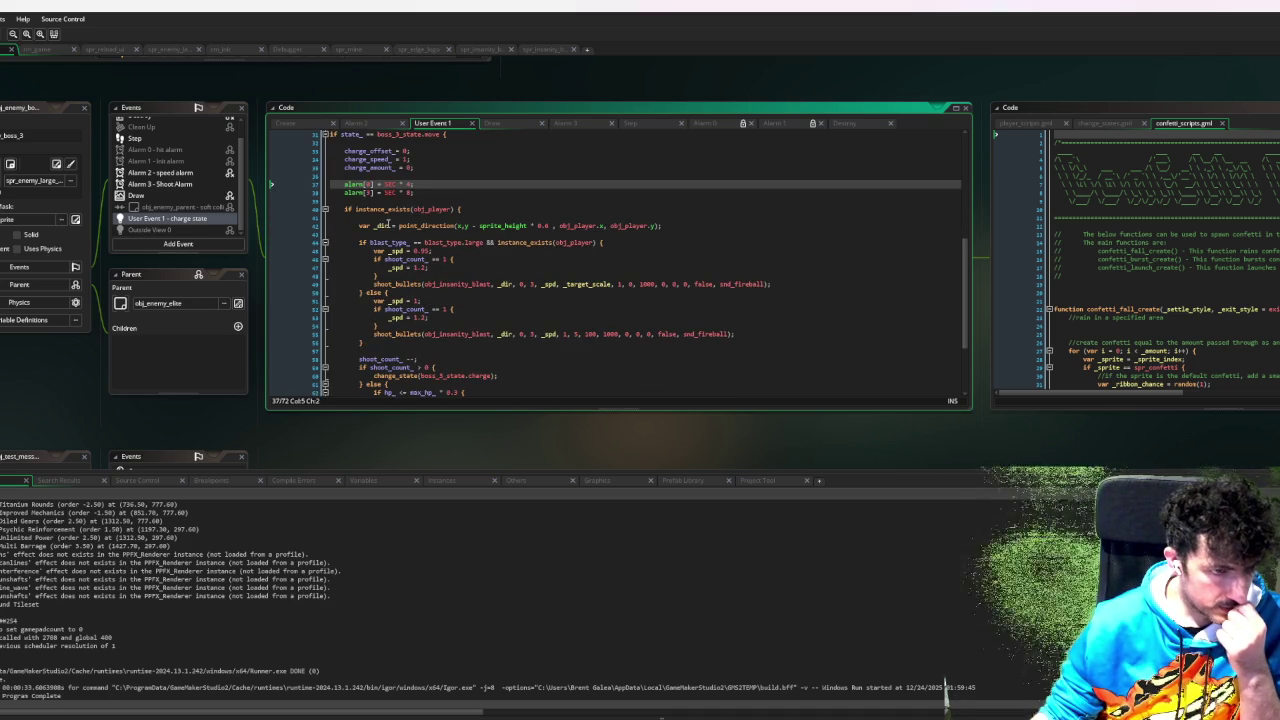
scroll(388, 224, "up", 3)
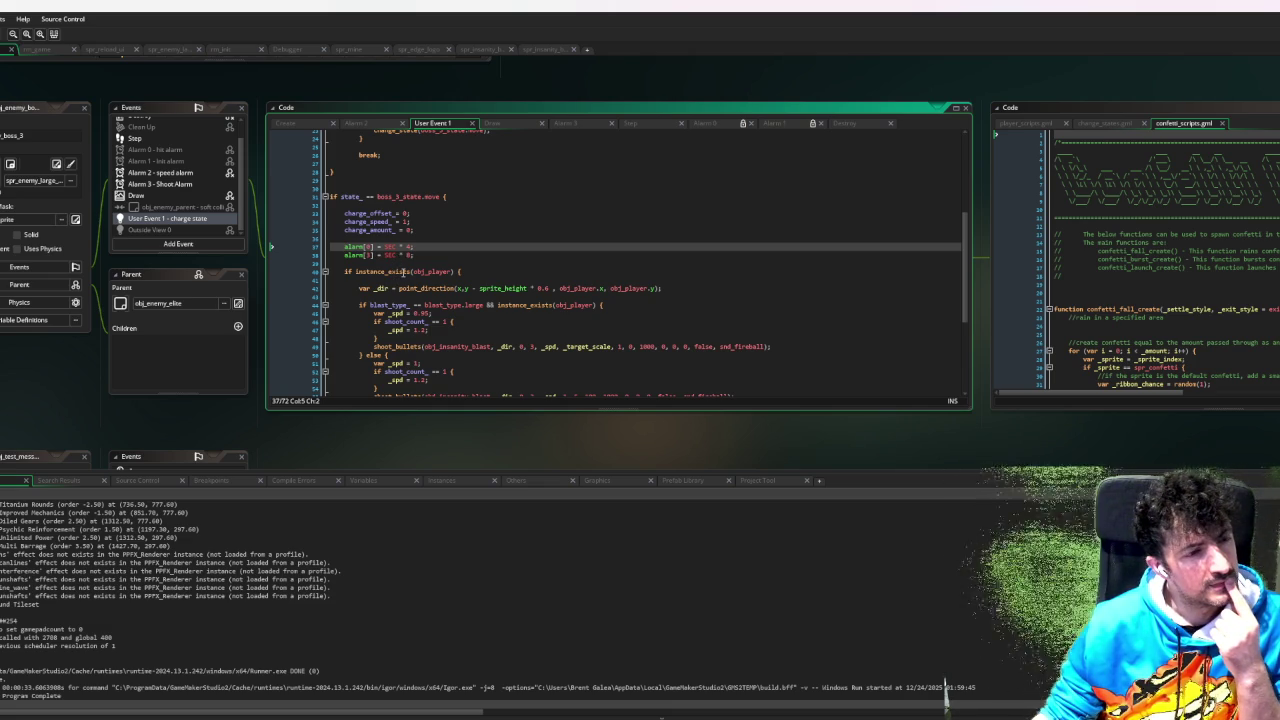
scroll(403, 273, "down", 8)
scroll(401, 274, "up", 5)
scroll(400, 274, "up", 4)
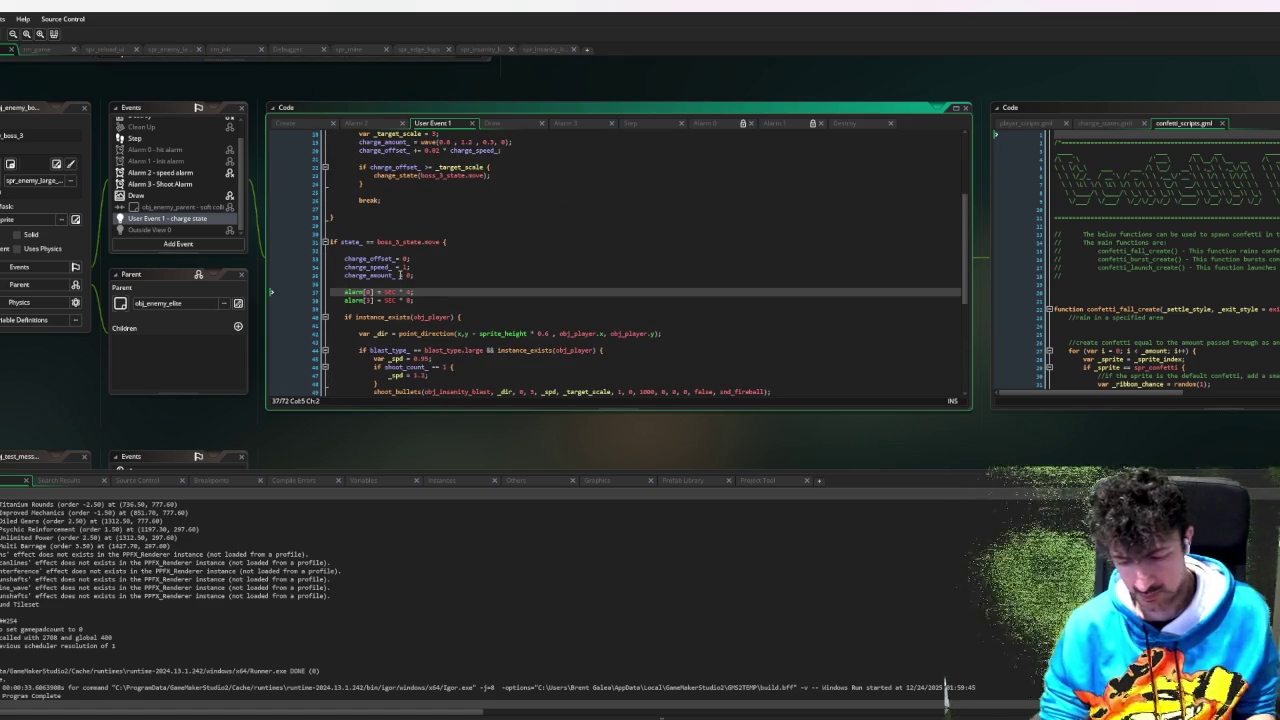
- Prefix boss 3's alarm[0] = SEC * 4 line with //, browse the search results, and debug-run with F6
type("//")
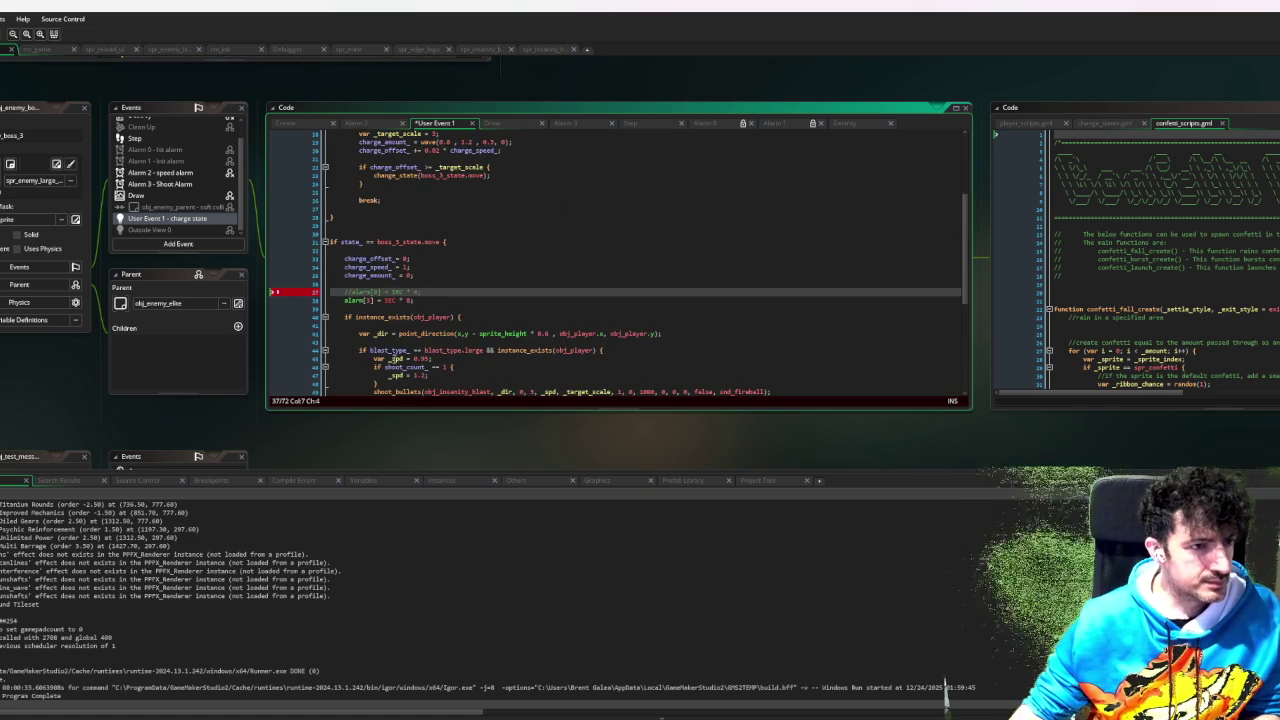
scroll(155, 170, "up", 2)
left_click(74, 482)
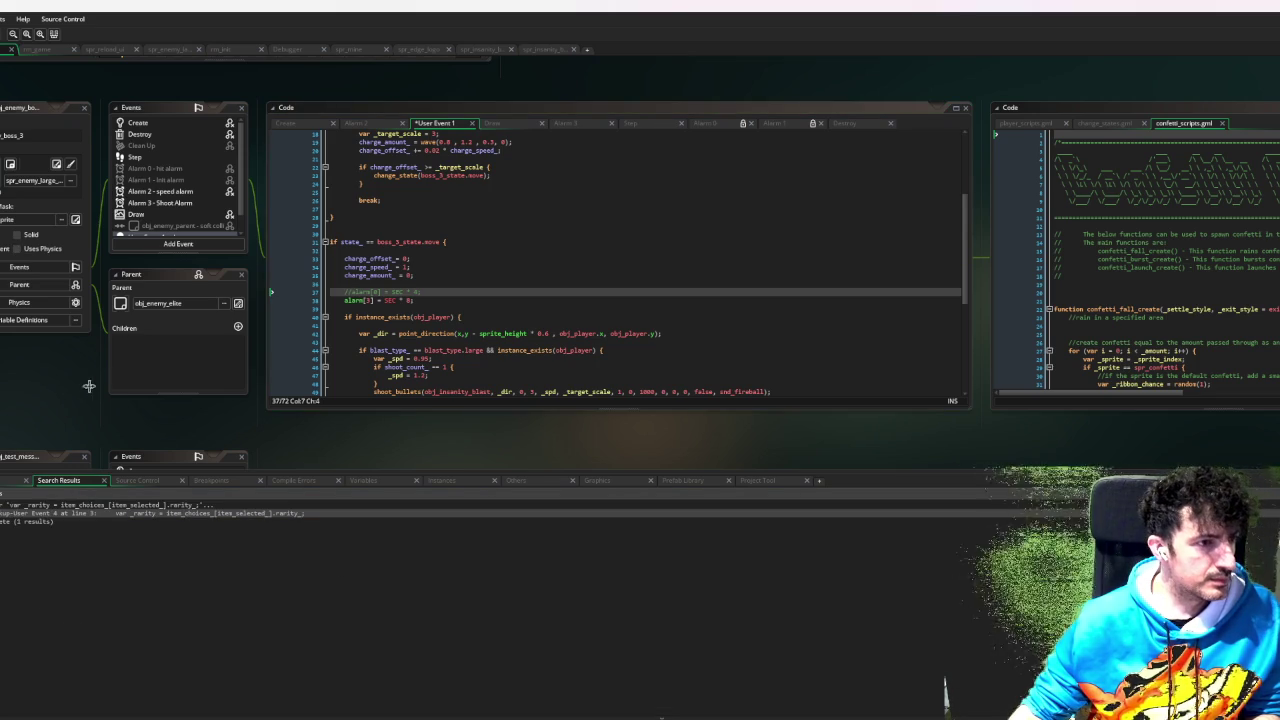
scroll(93, 365, "up", 5)
scroll(93, 365, "down", 3)
scroll(90, 372, "down", 3)
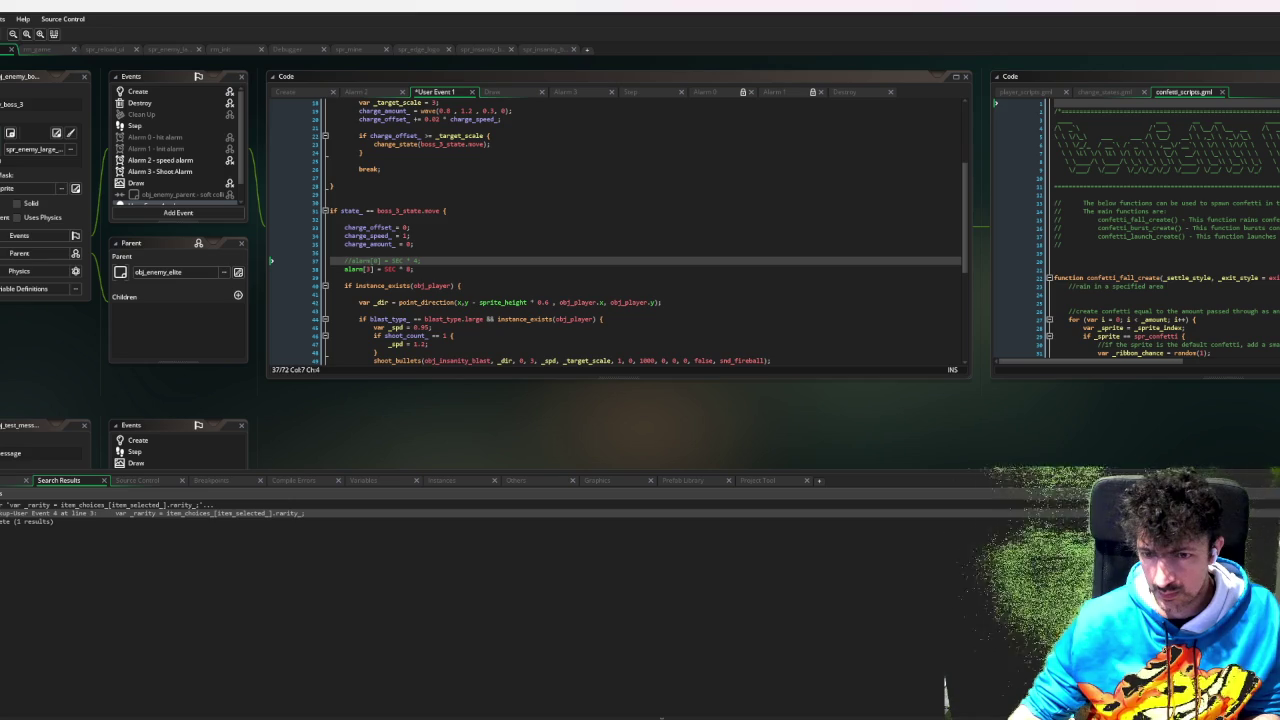
scroll(243, 330, "down", 10)
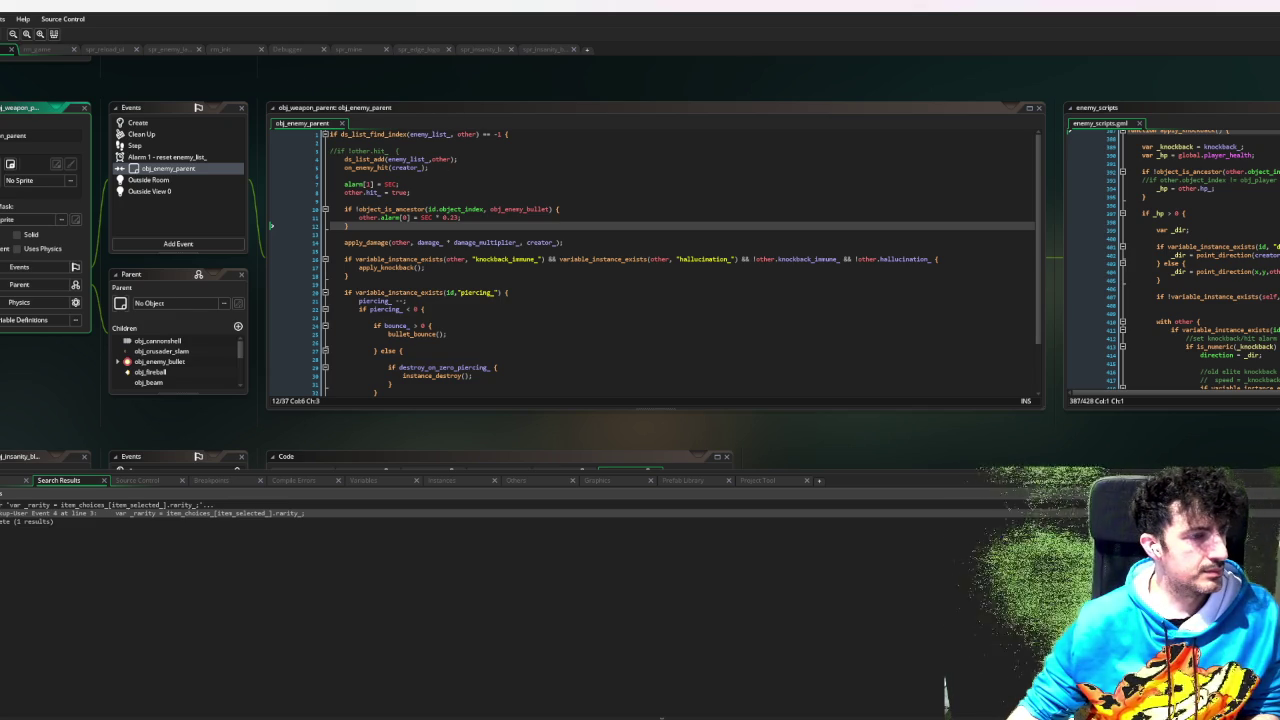
key("F6")
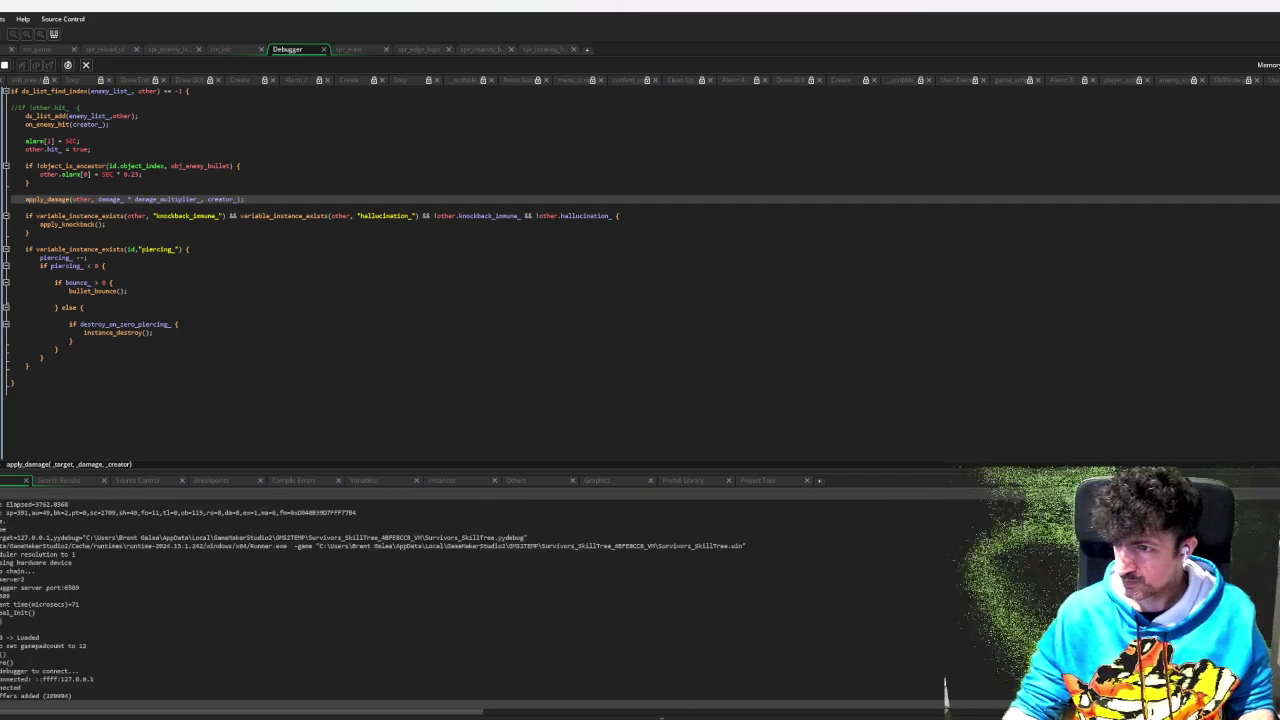
key("Return")
key("Return")
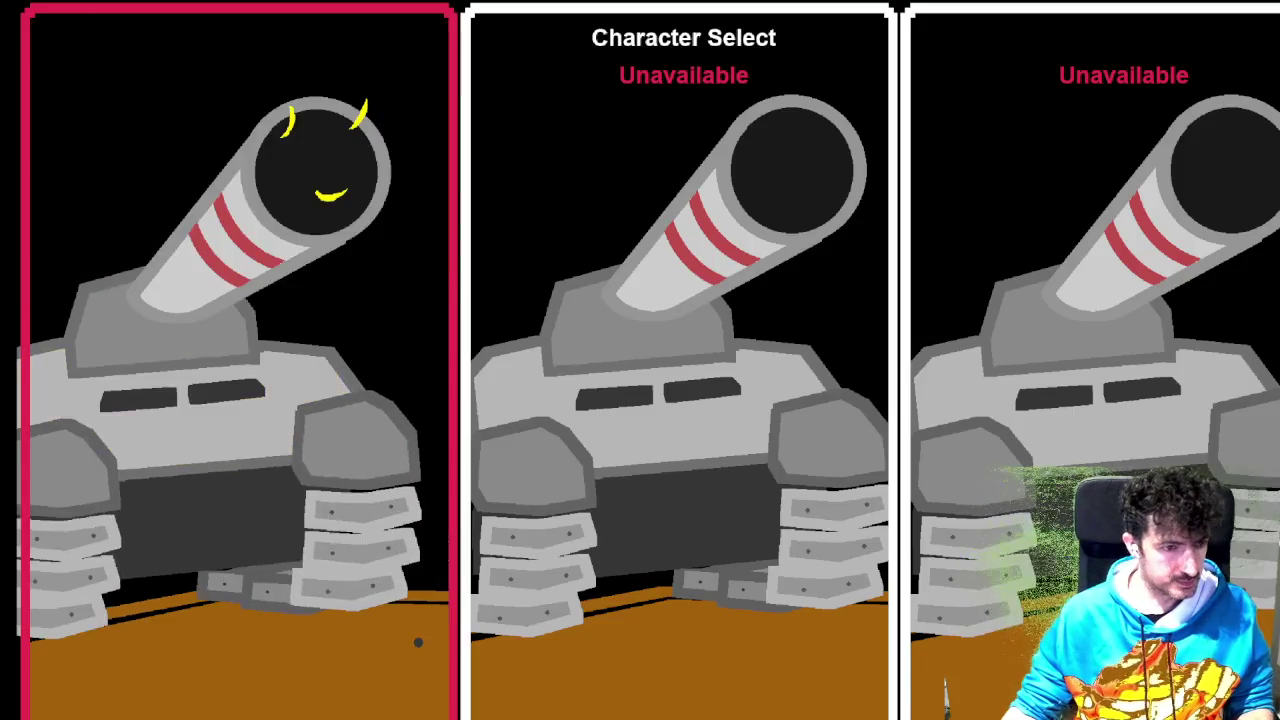
key("Return")
key("d")
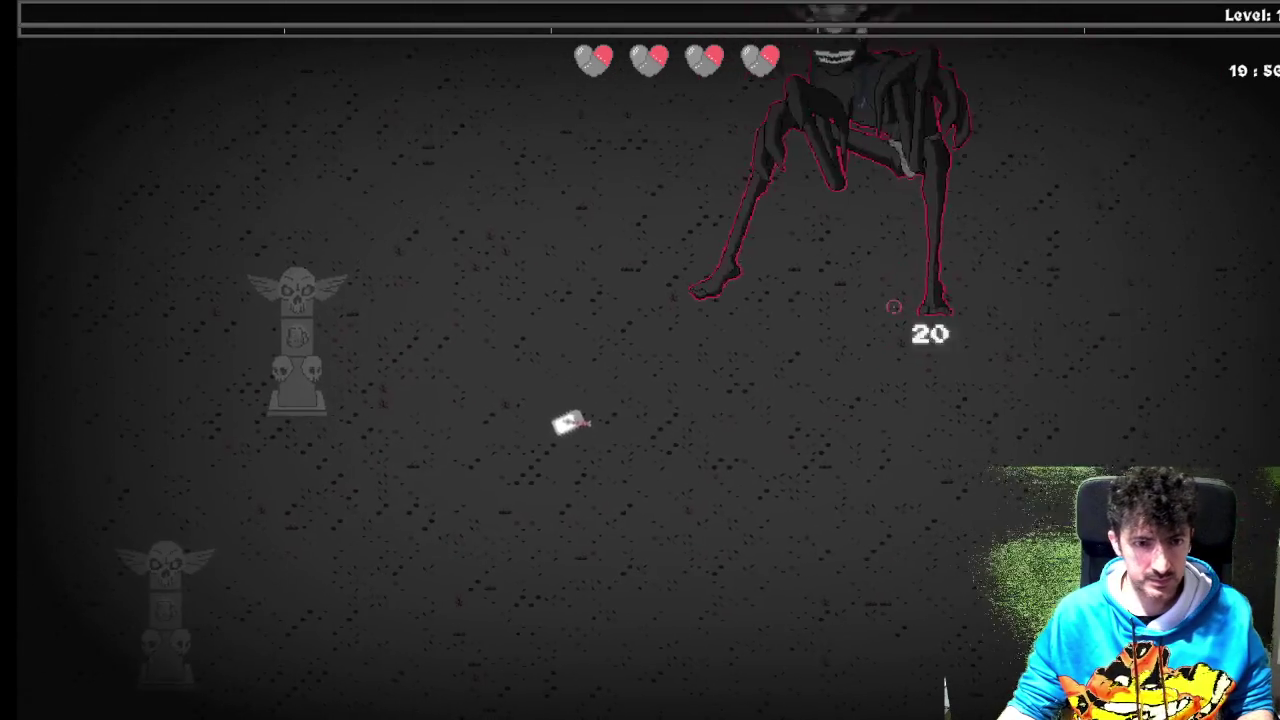
key("a")
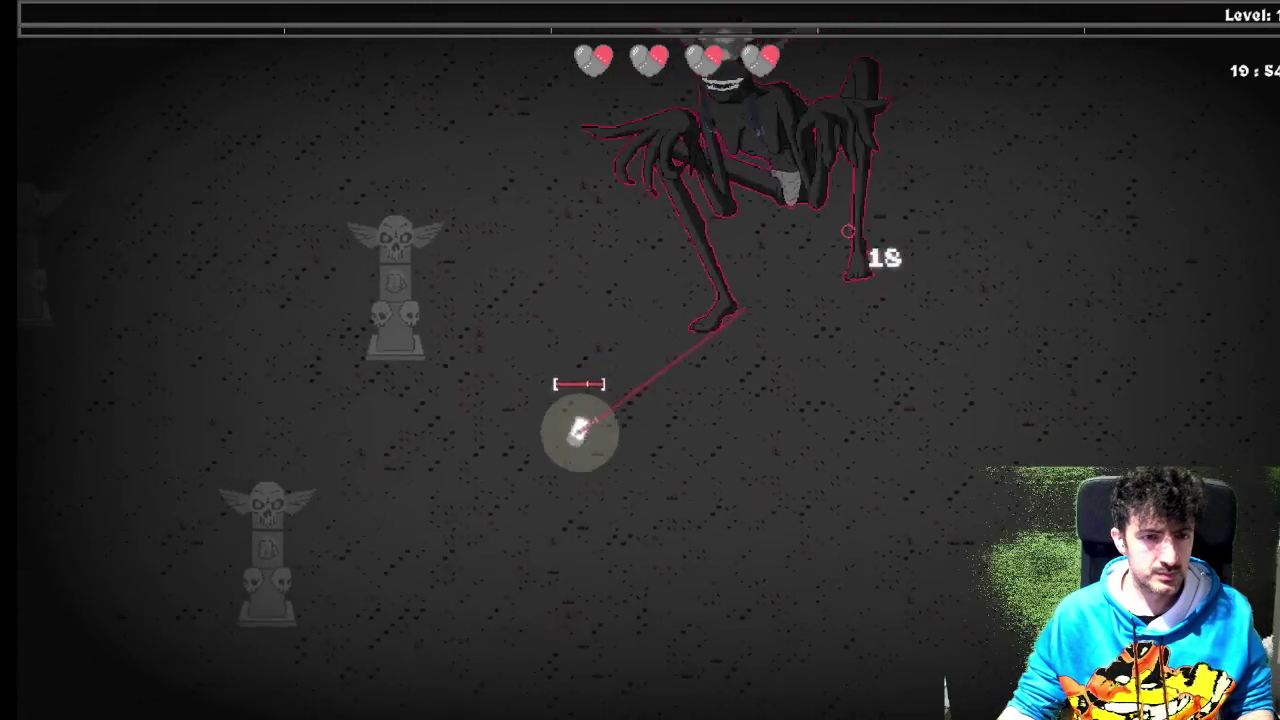
key("s")
key("d")
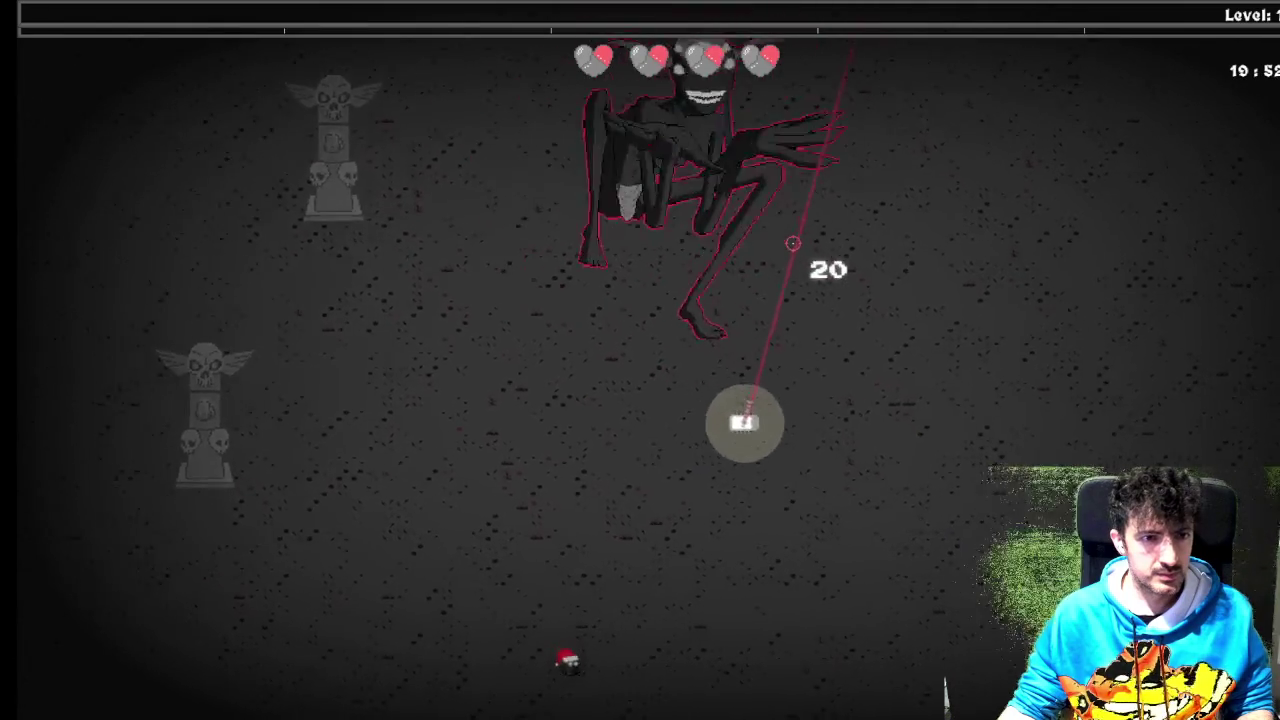
key("d")
key("w")
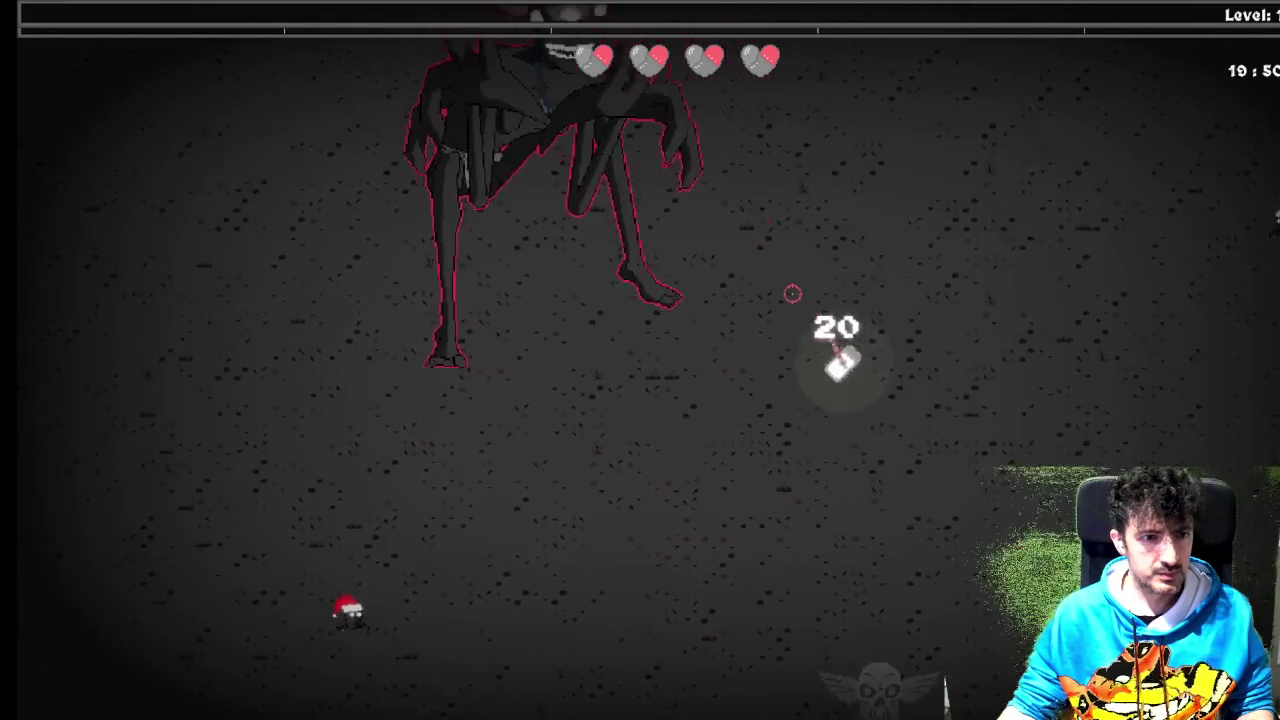
key("d")
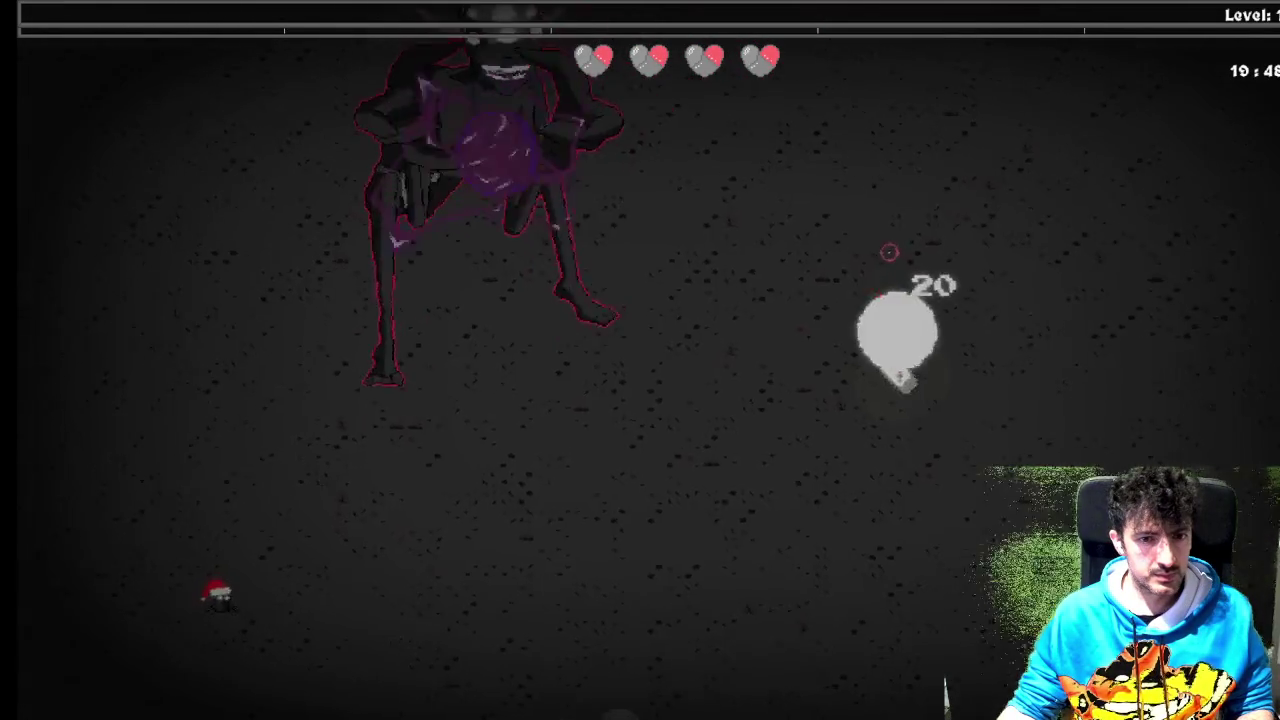
key("s")
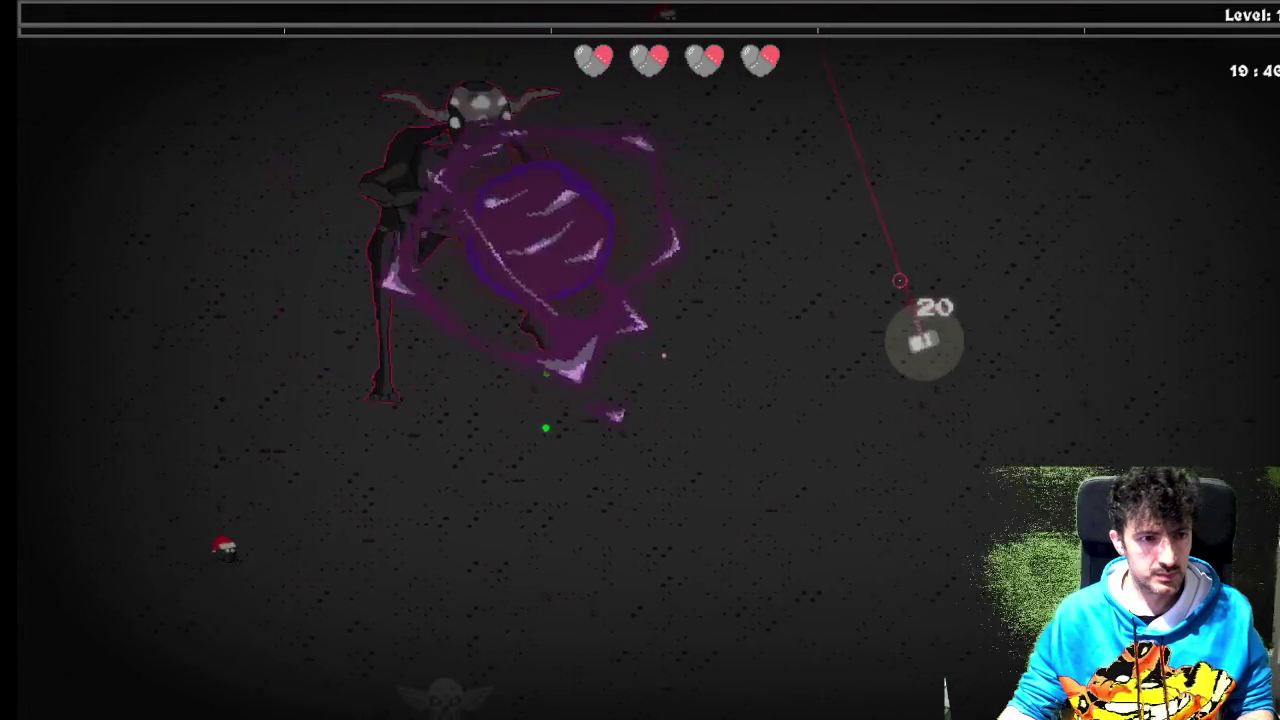
key("w")
key("d")
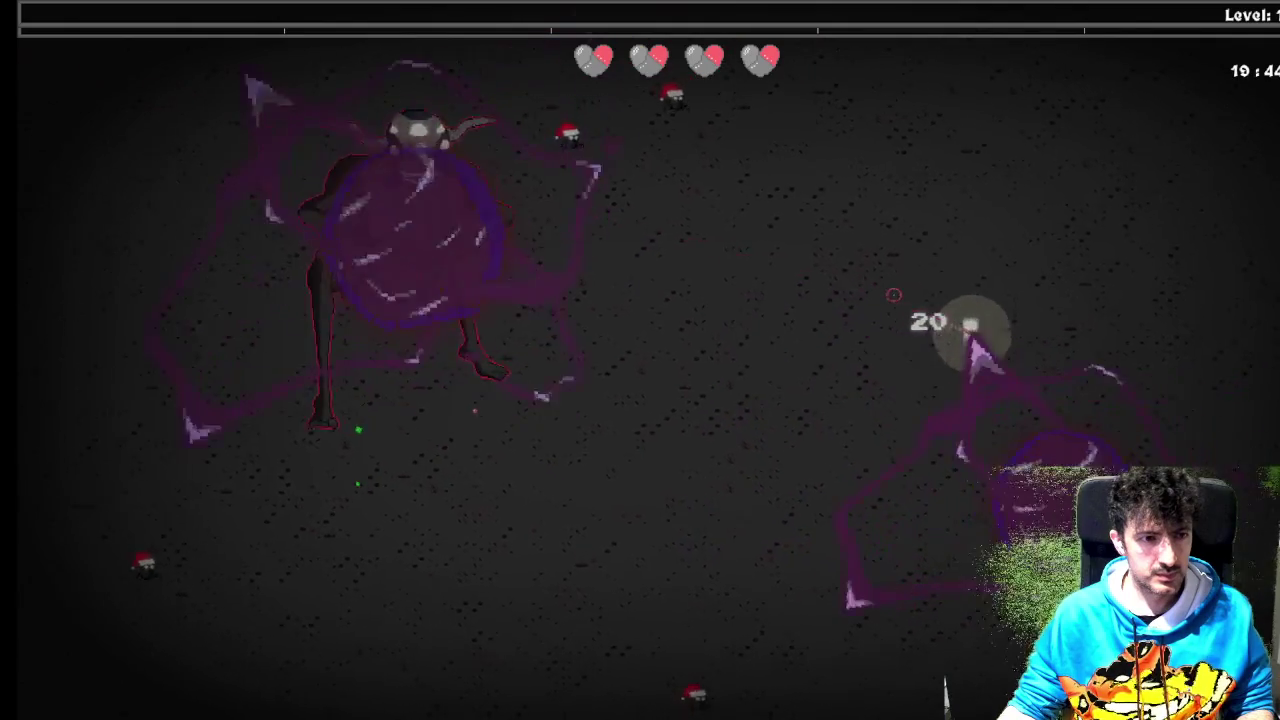
key("s")
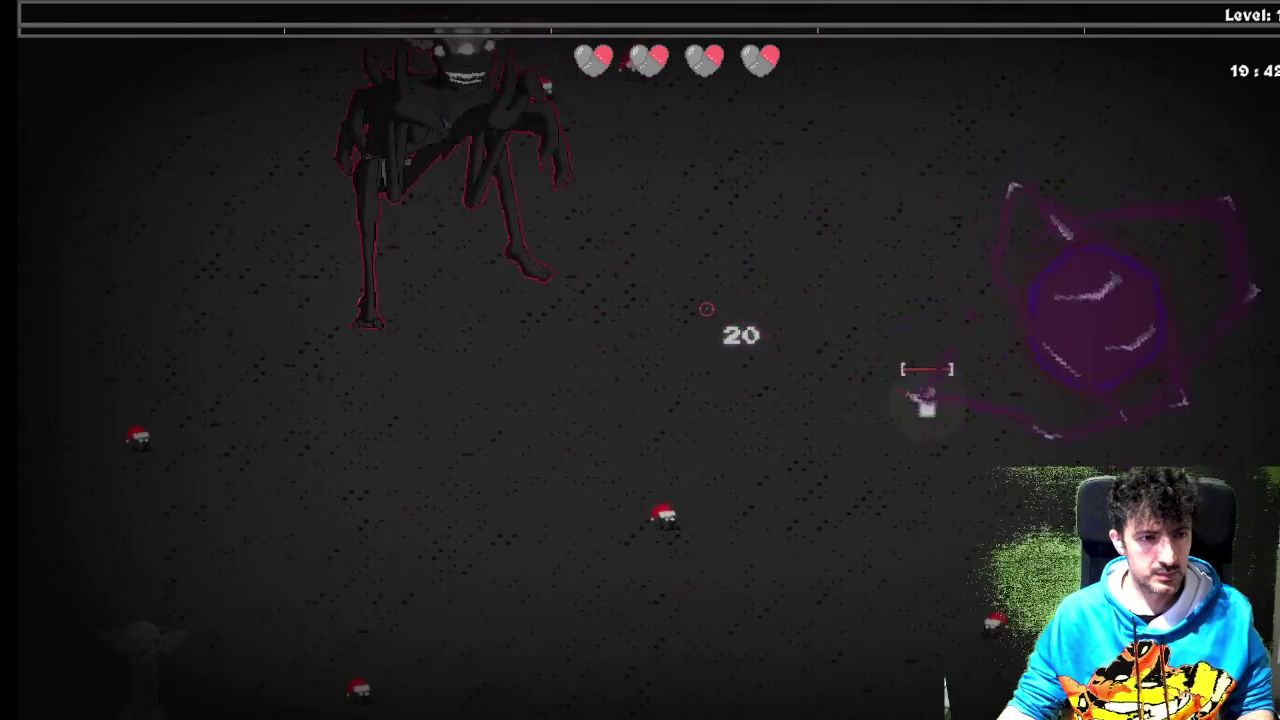
key("w")
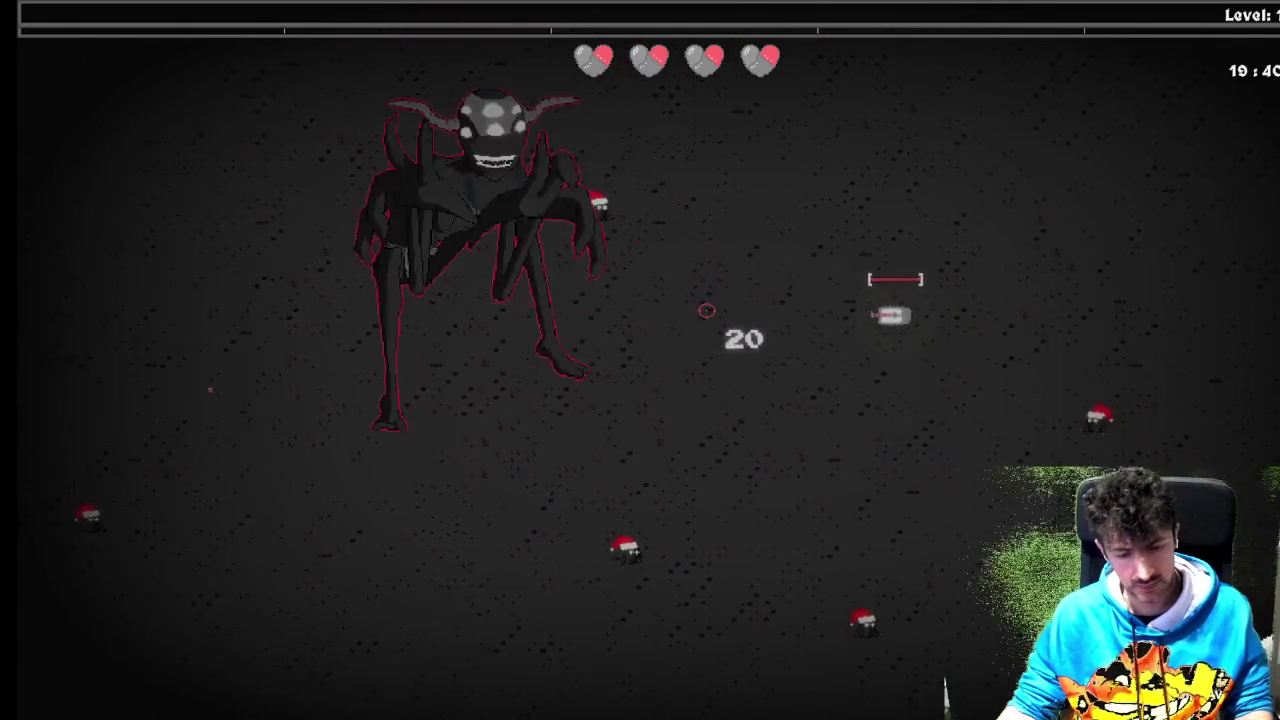
key("Escape")
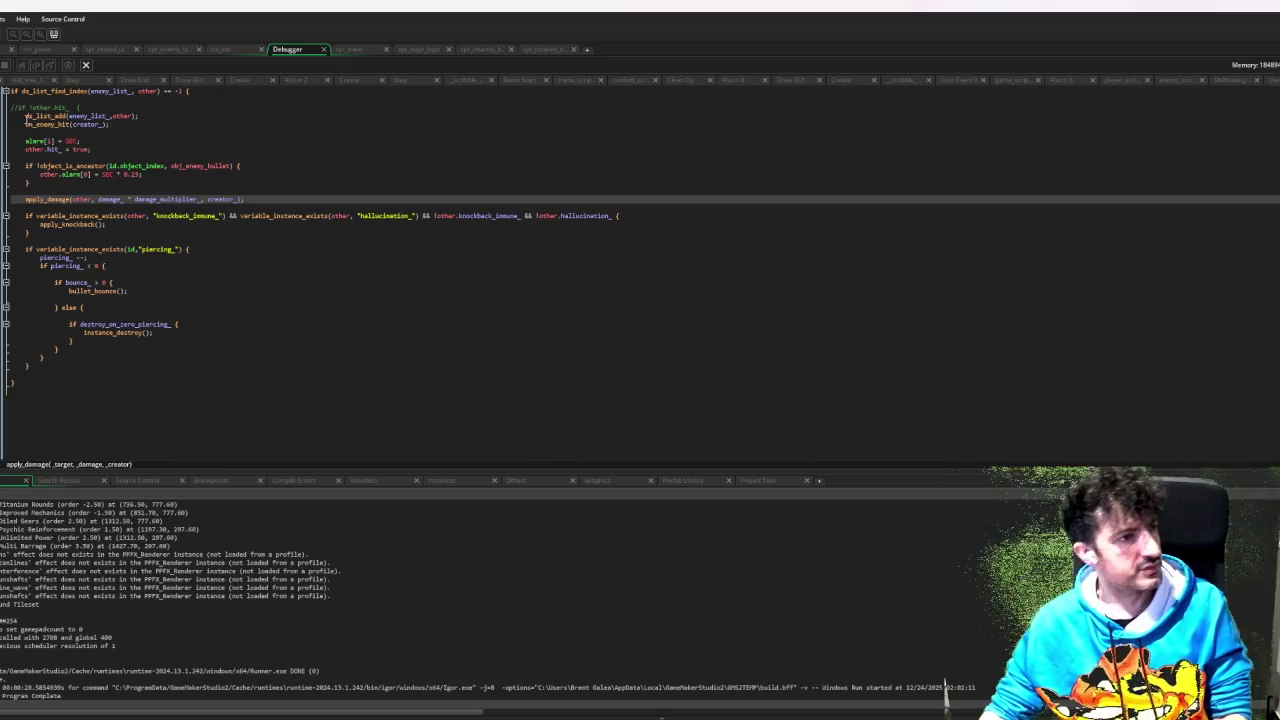
- Replace SKILLTREE_DEBUG_MODE's value true with false, then start Create Executable with Ctrl+F8
left_click(35, 49)
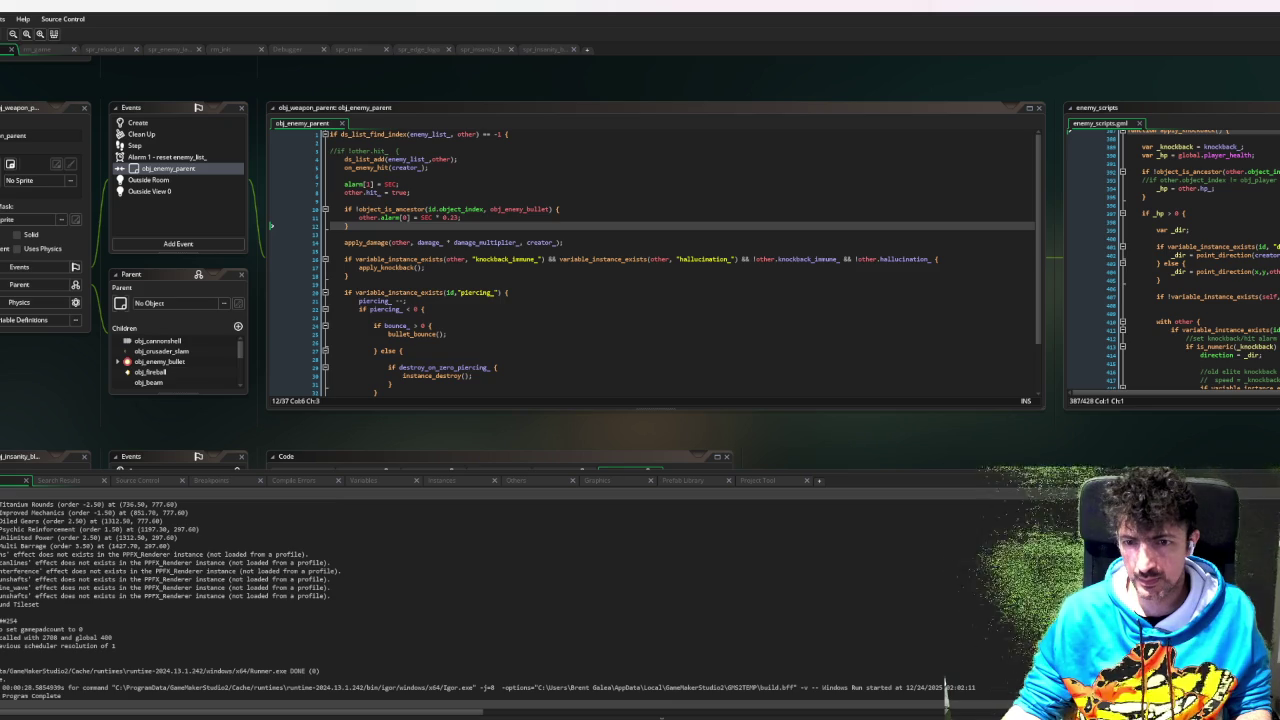
scroll(403, 213, "down", 2)
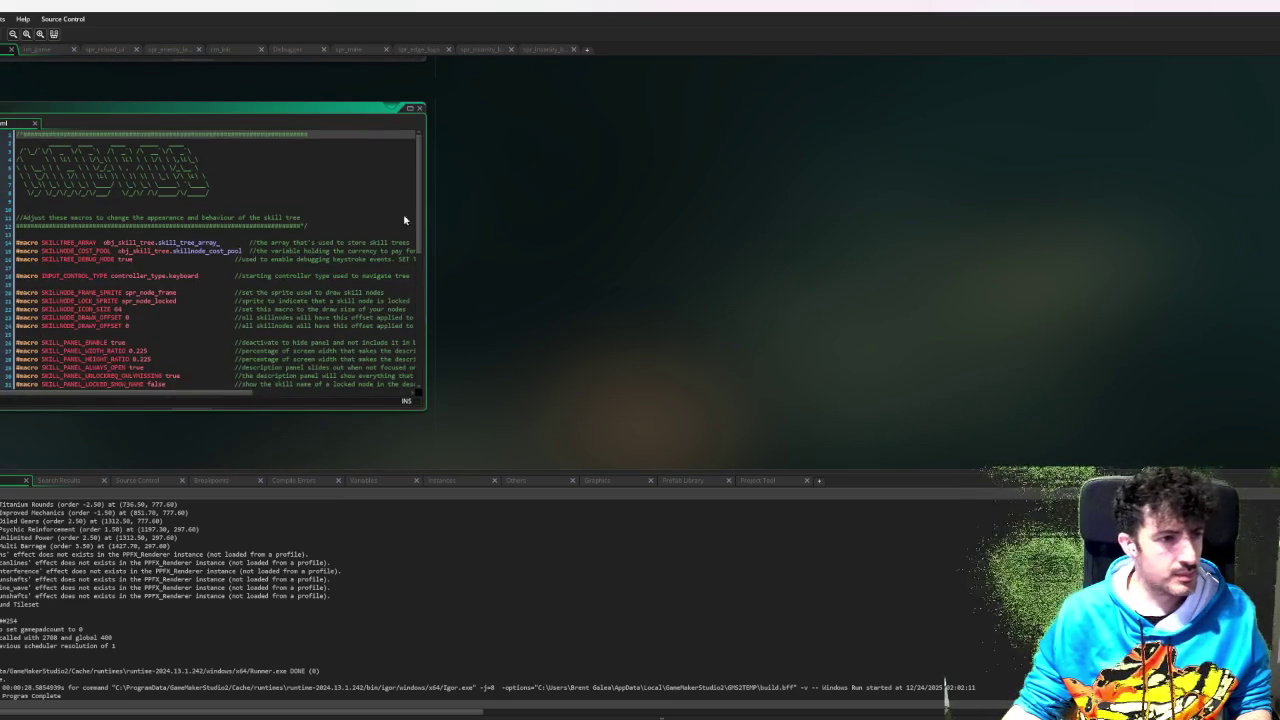
double_click(128, 259)
type("false")
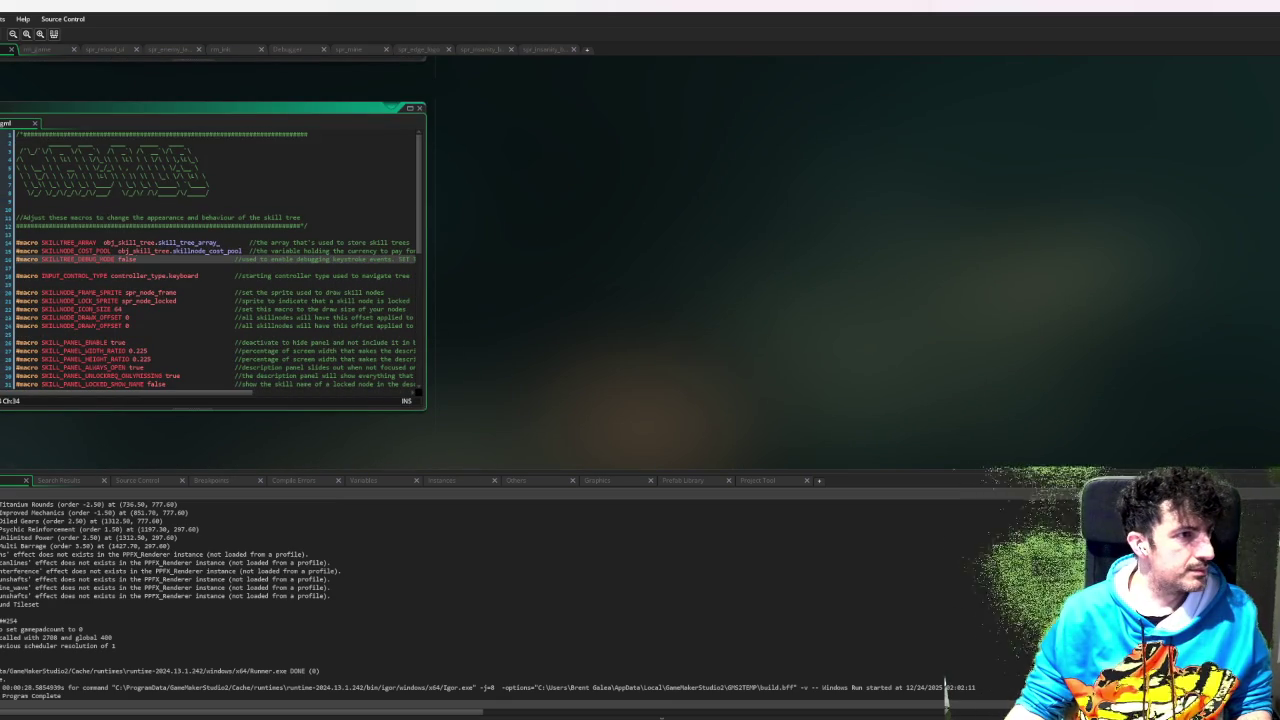
key("ctrl+F8")
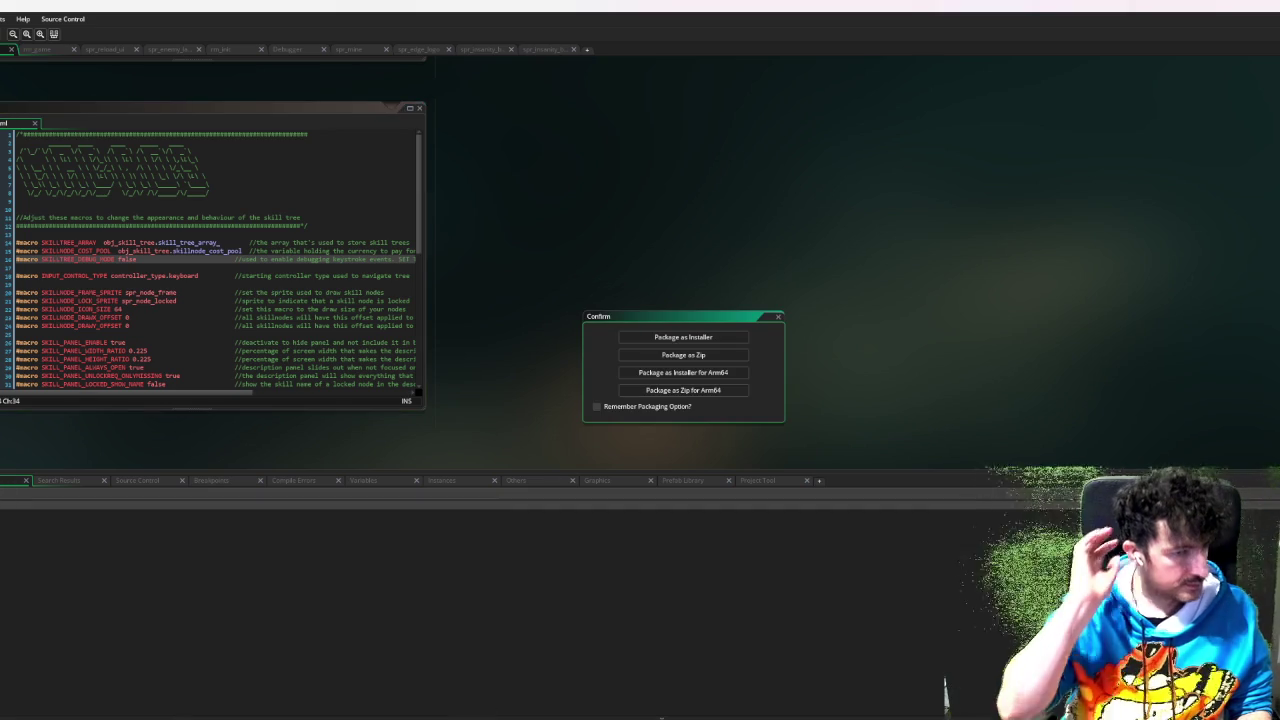
- Package the game as a zip over the existing 24/12/2025 zip, then close the Photos viewer
left_click(675, 355)
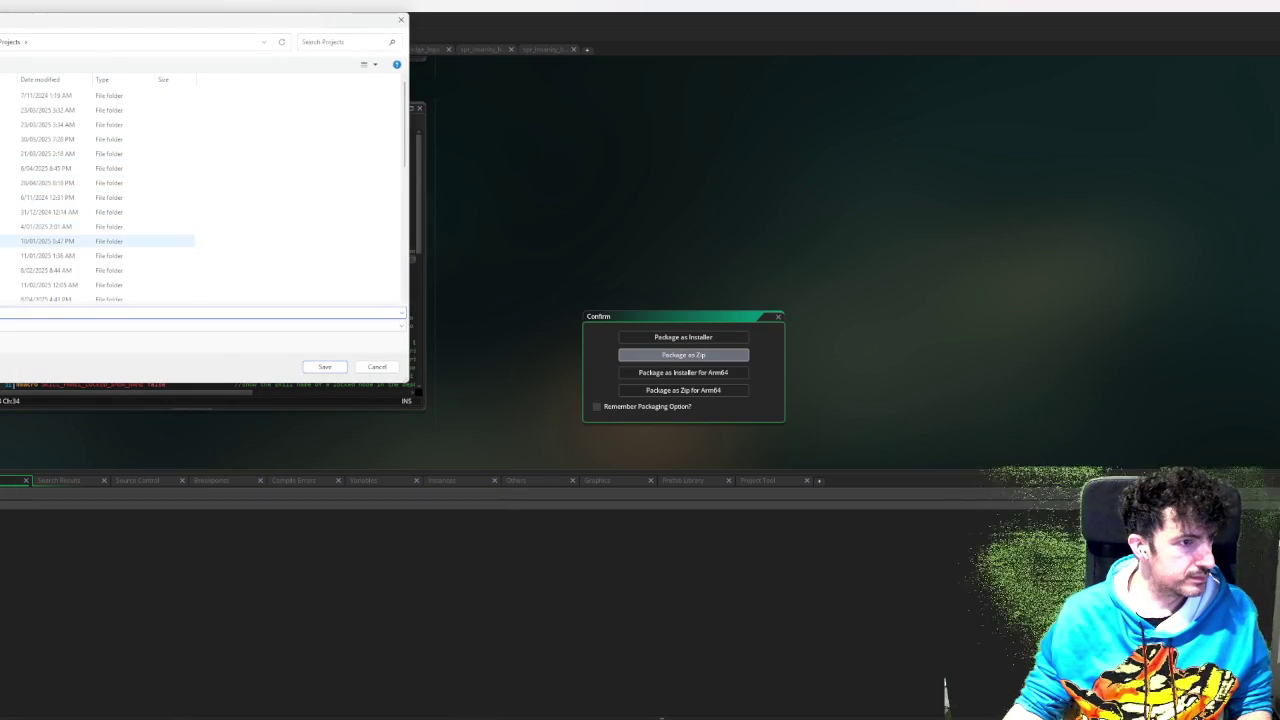
scroll(100, 200, "down", 5)
scroll(100, 220, "down", 1)
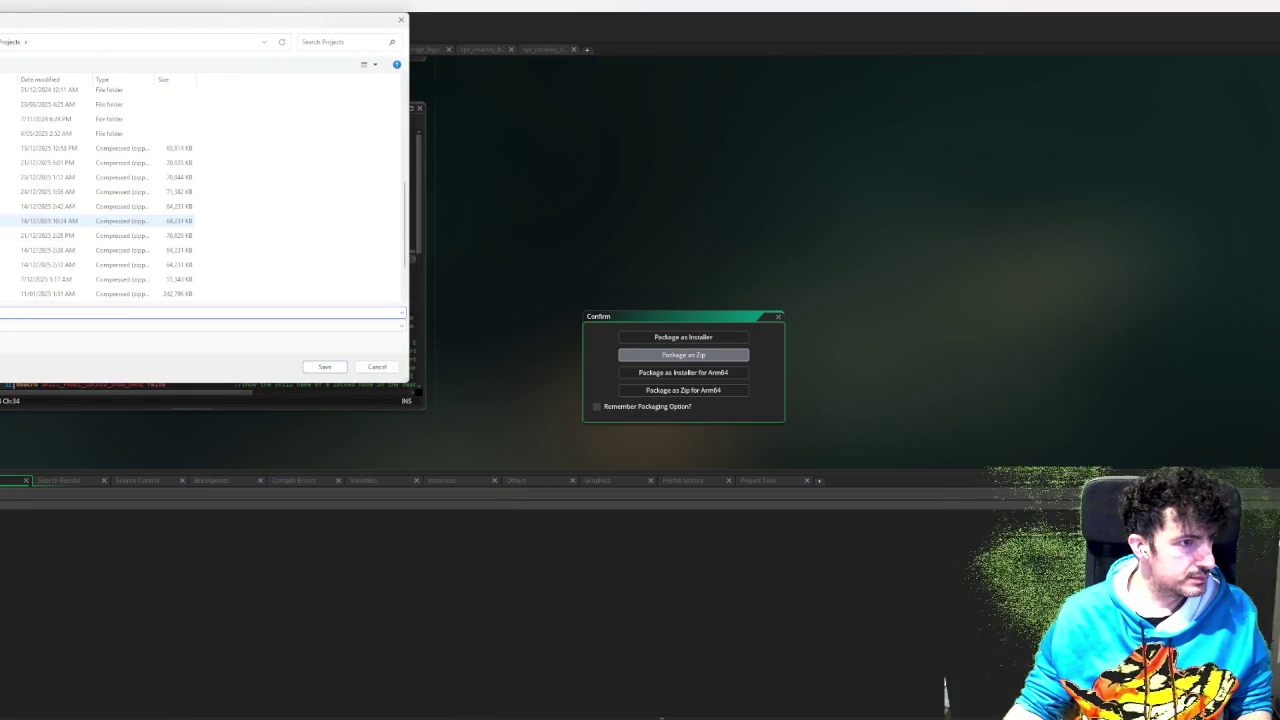
left_click(100, 191)
left_click(328, 366)
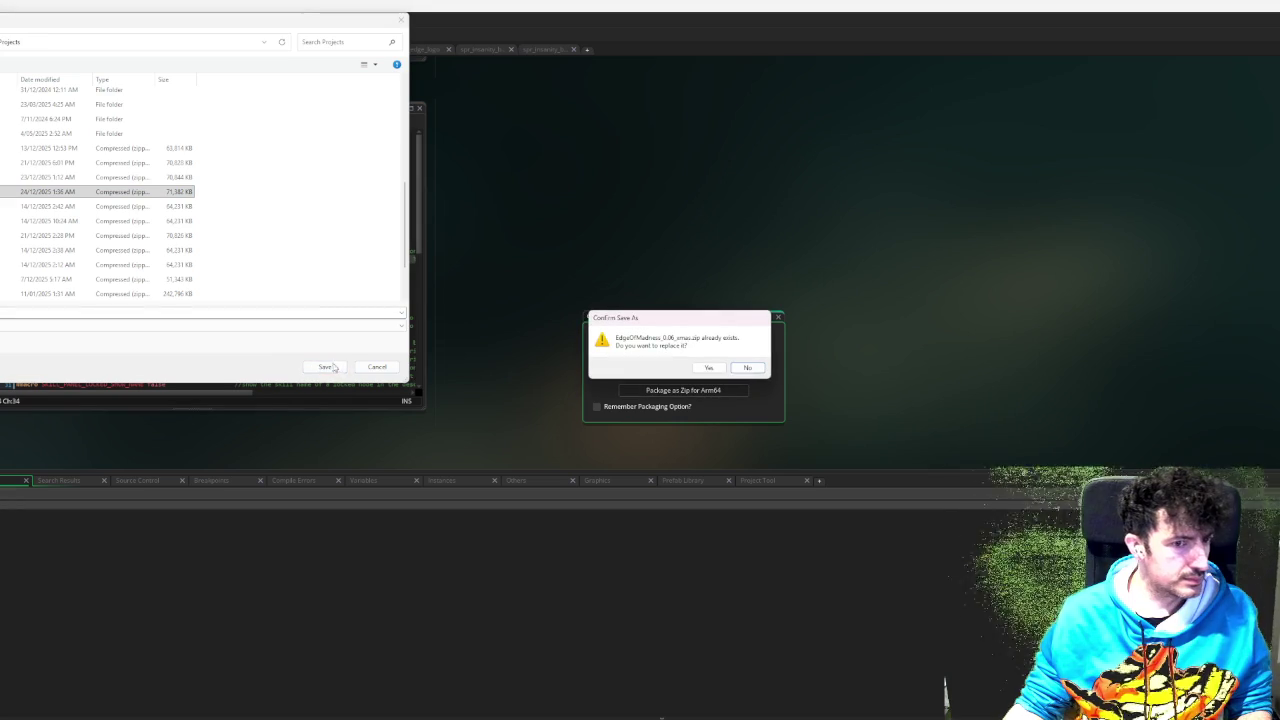
left_click(703, 366)
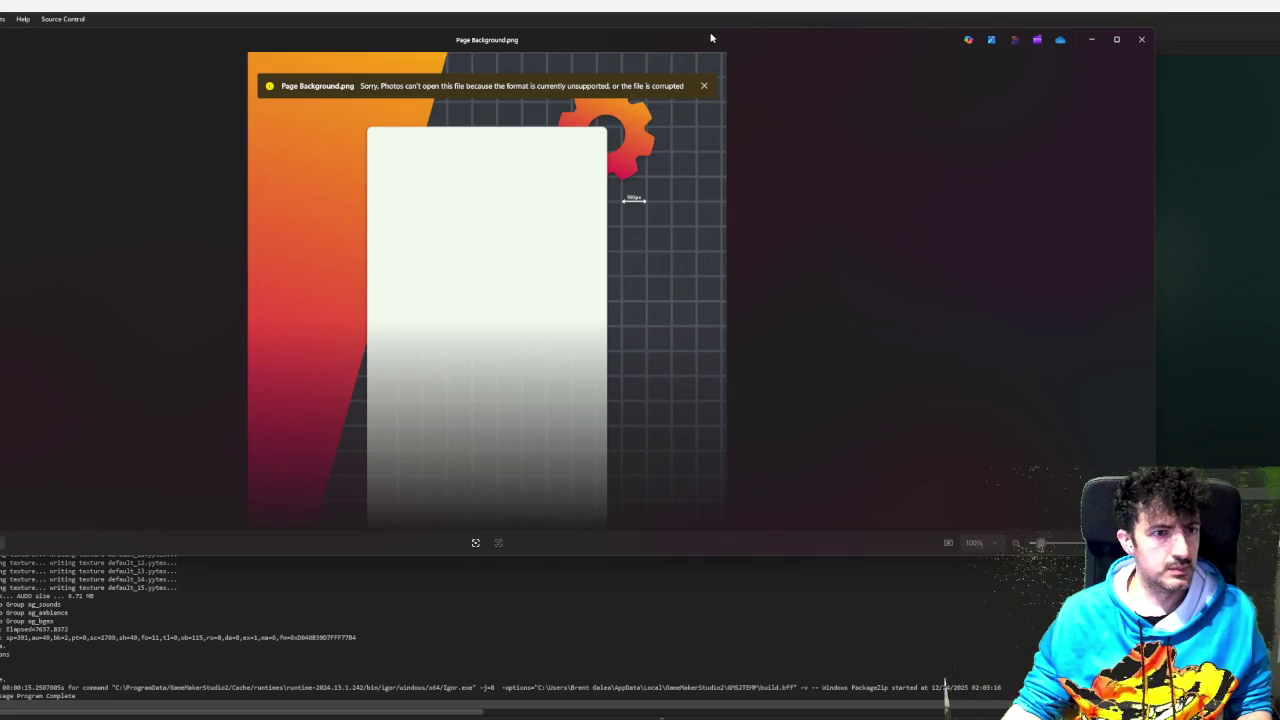
left_click(1141, 39)
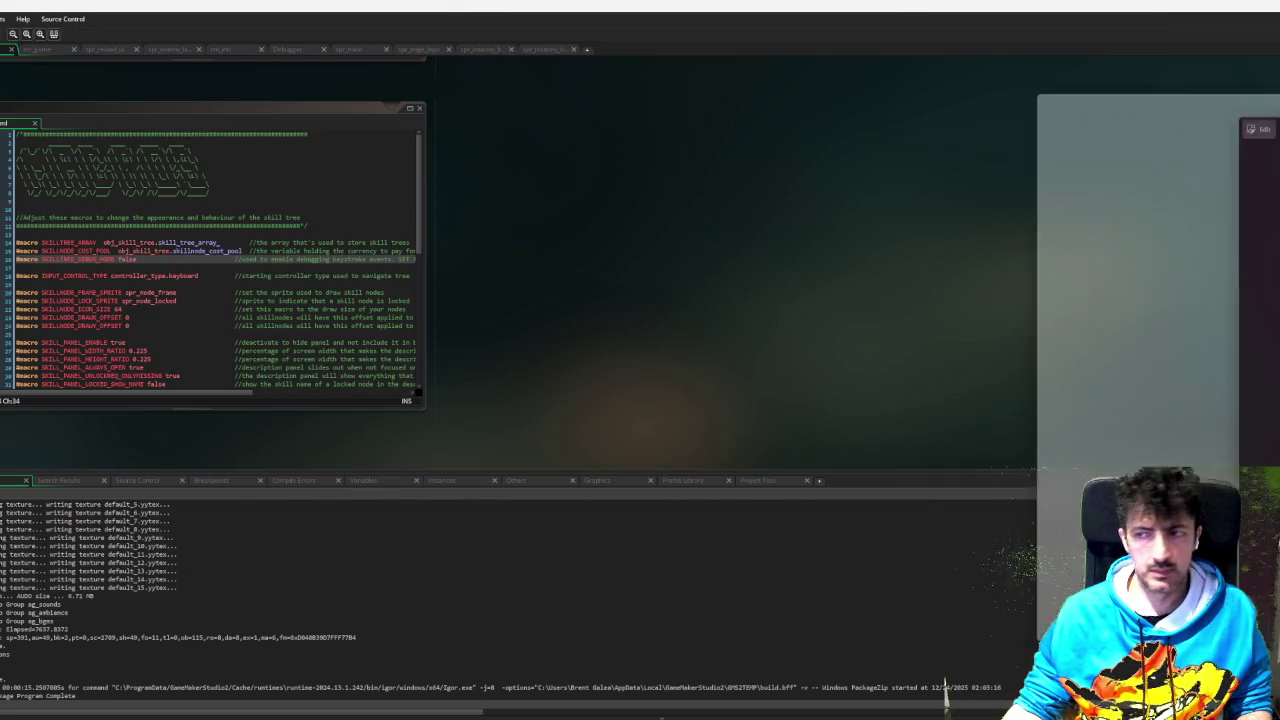
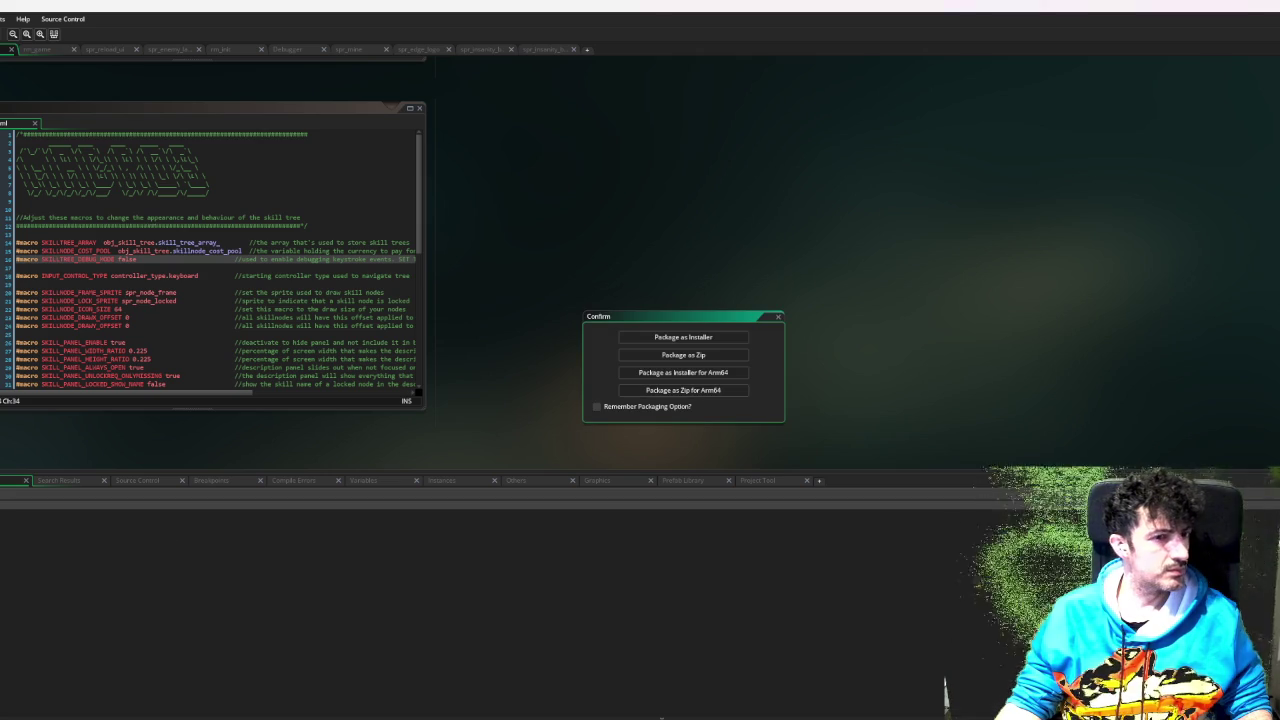
- Package the game as a zip, overwriting the existing zip archive in the projects folder
left_click(703, 354)
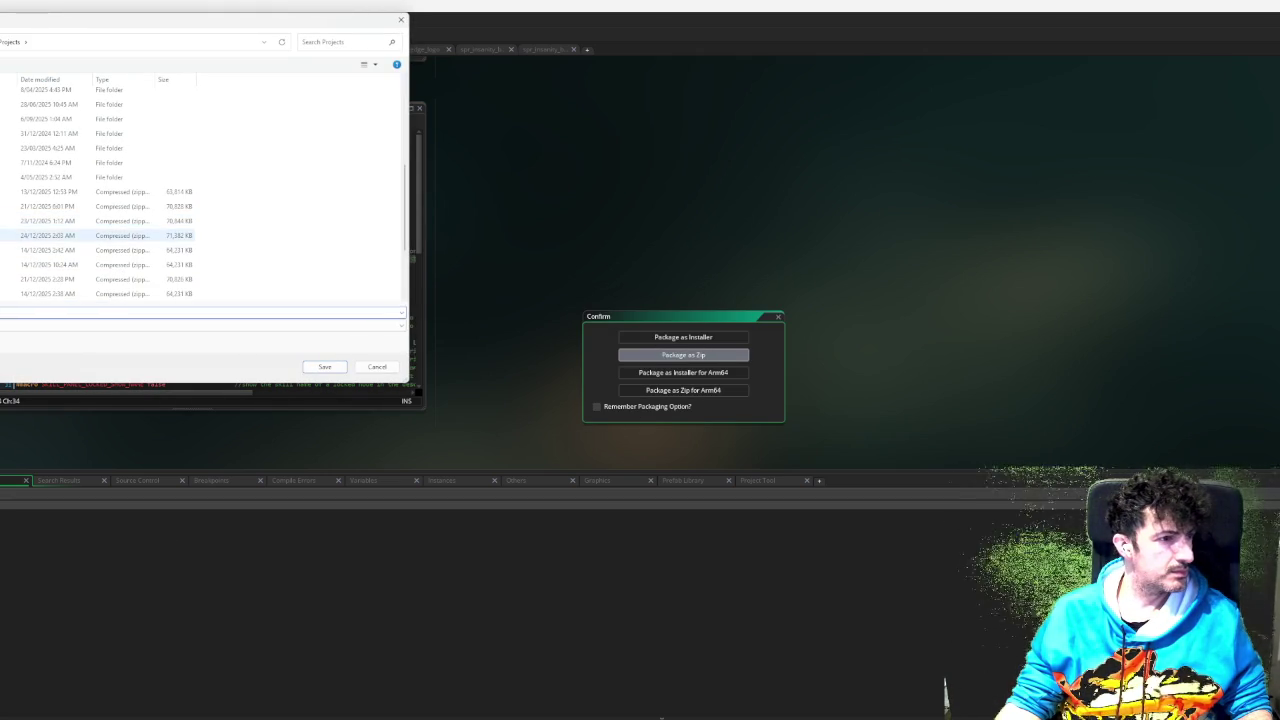
double_click(47, 235)
left_click(716, 368)
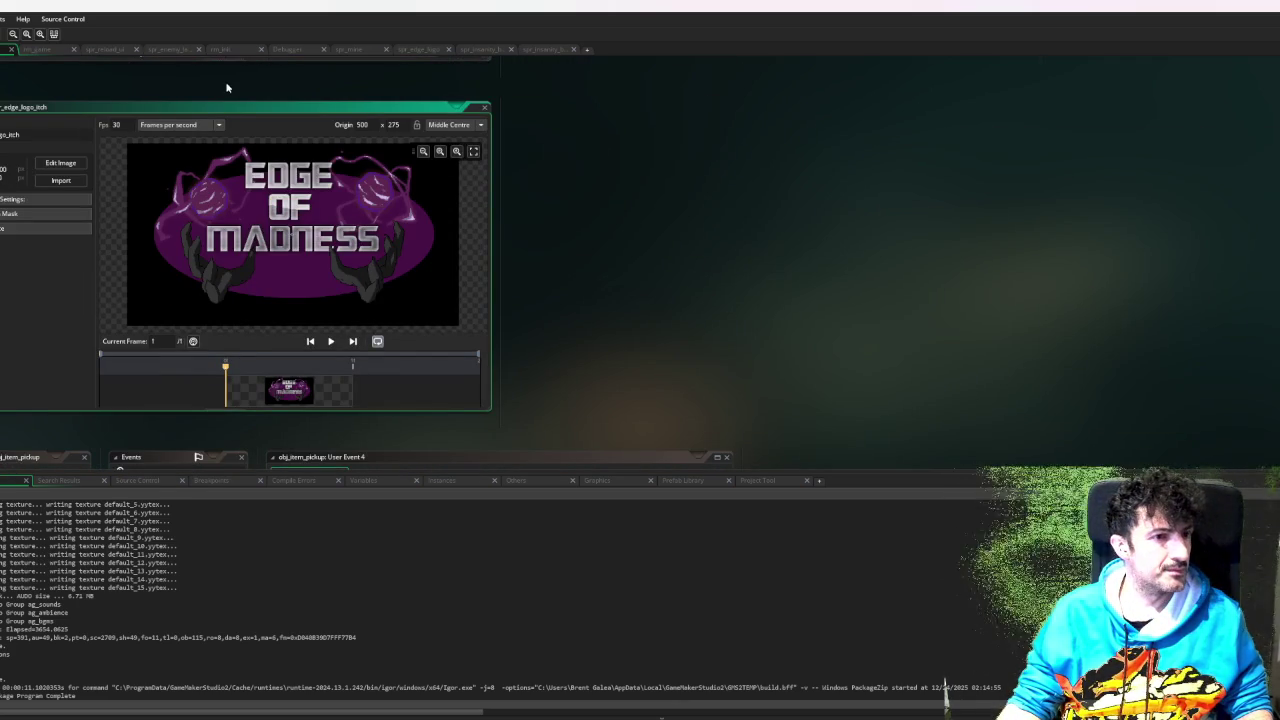
- Open the Edge of Madness logo sprite in the image editor
left_click(61, 163)
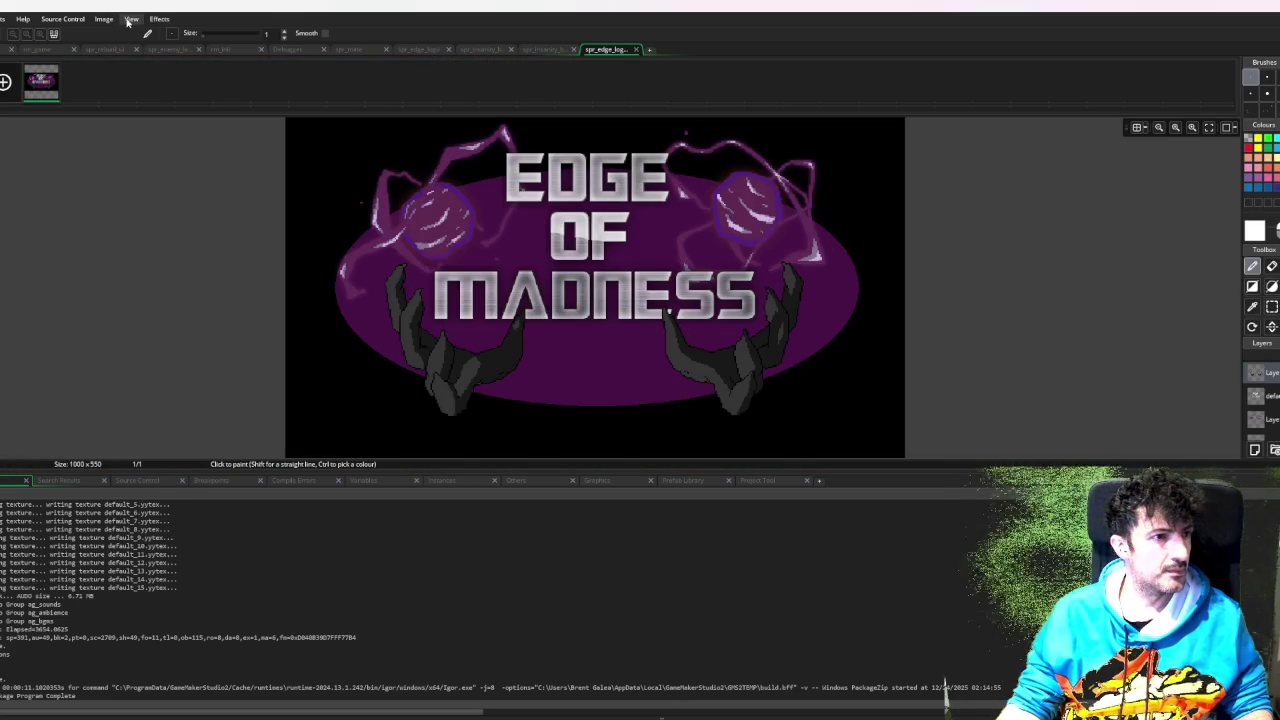
scroll(242, 155, "down", 1)
scroll(242, 155, "up", 1)
scroll(242, 155, "down", 1, "ctrl")
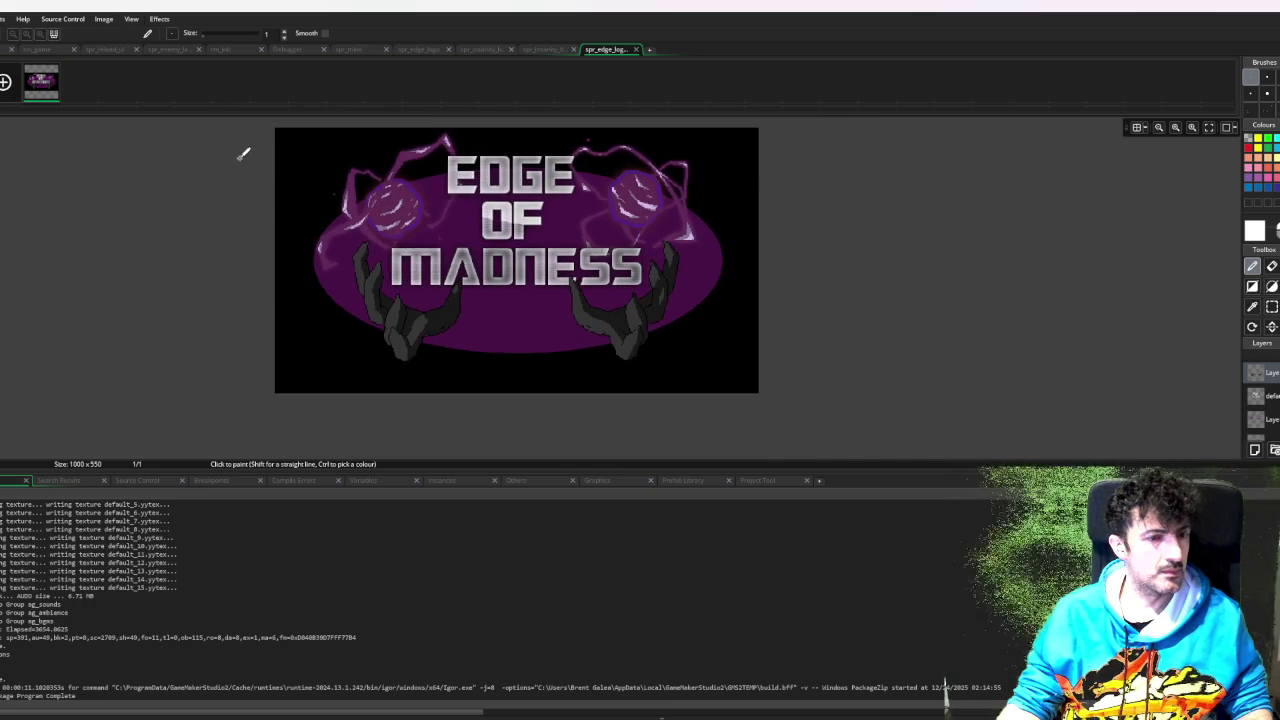
scroll(242, 155, "up", 1)
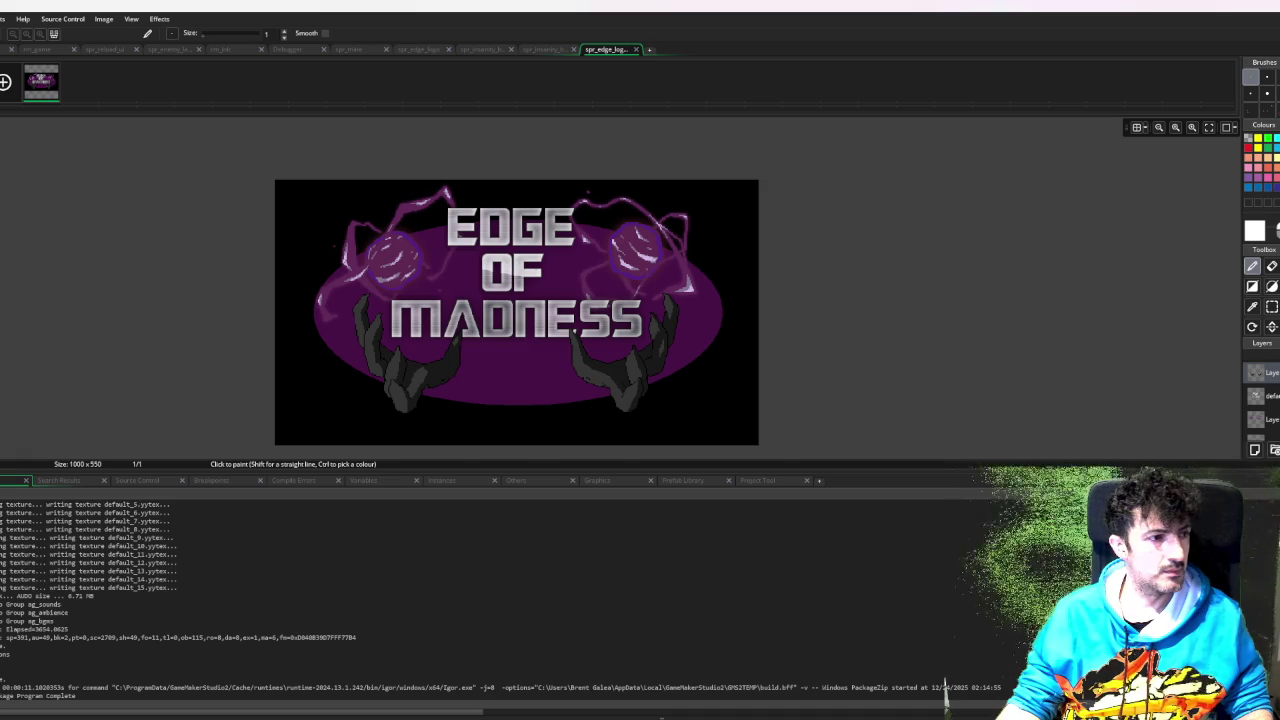
- Resize the logo canvas to 630x500, then undo back to the original 1000x550
key("ctrl+shift+r")
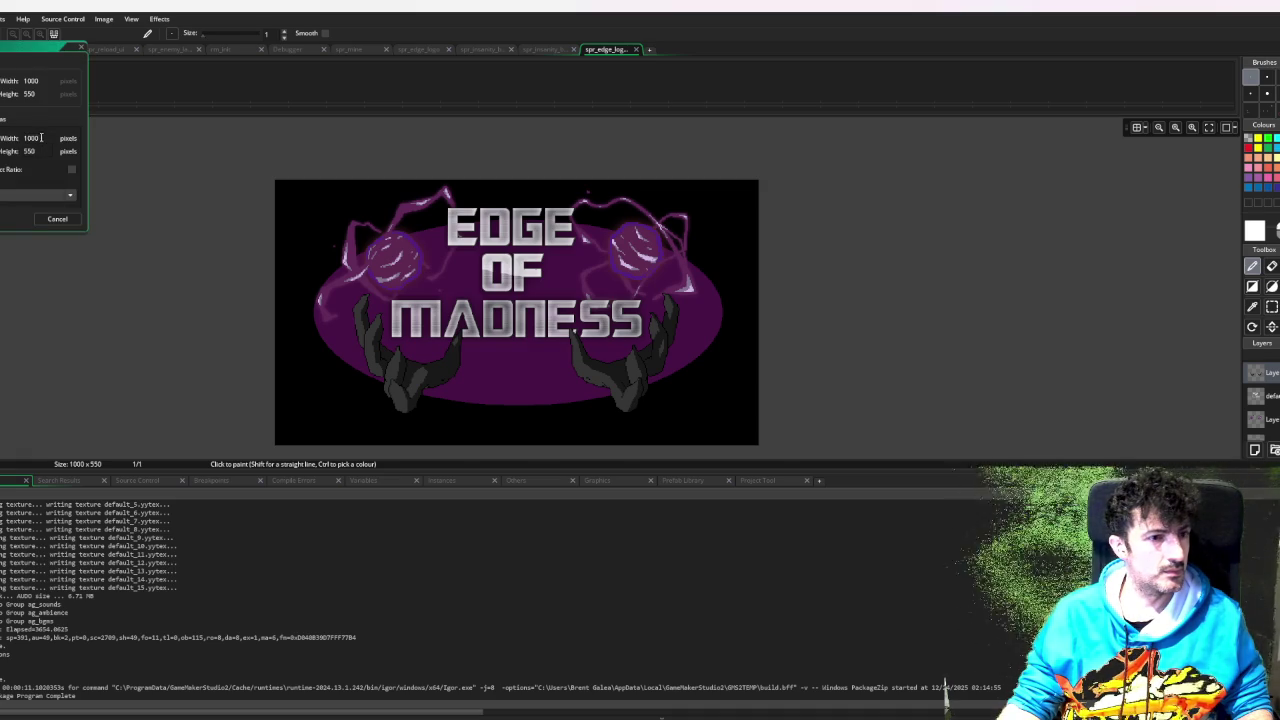
double_click(38, 137)
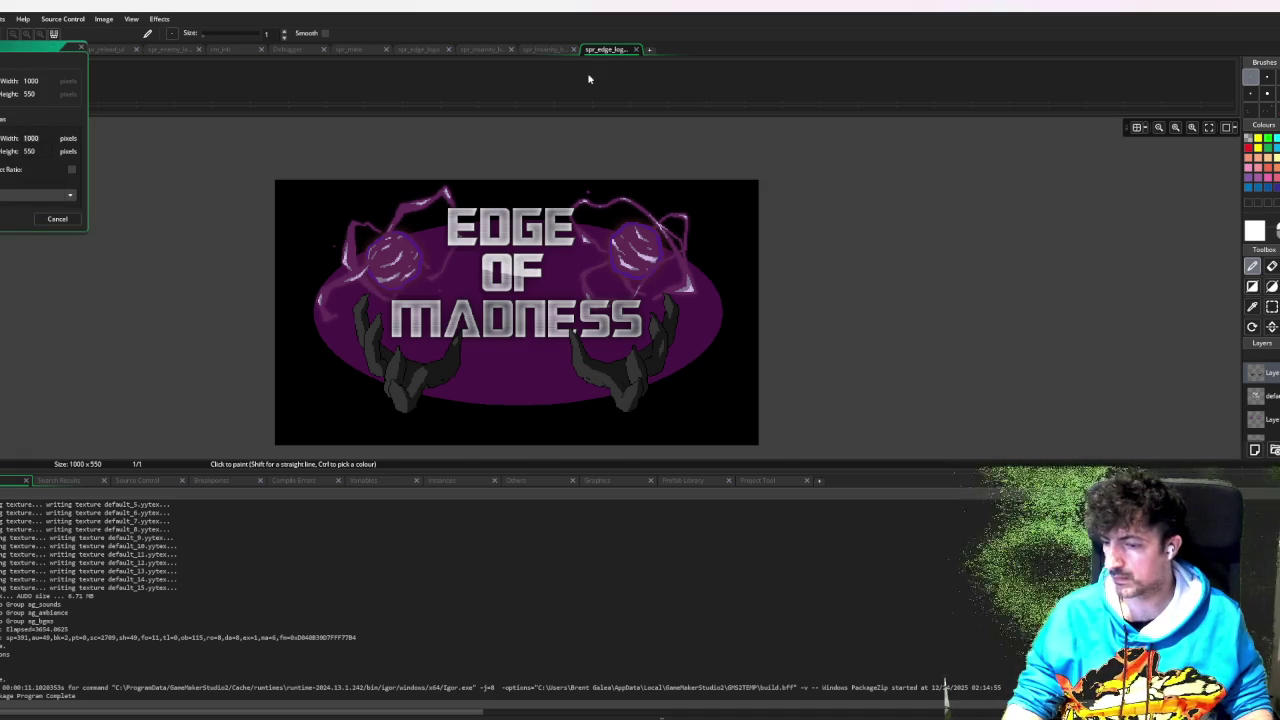
type("630")
key("Tab")
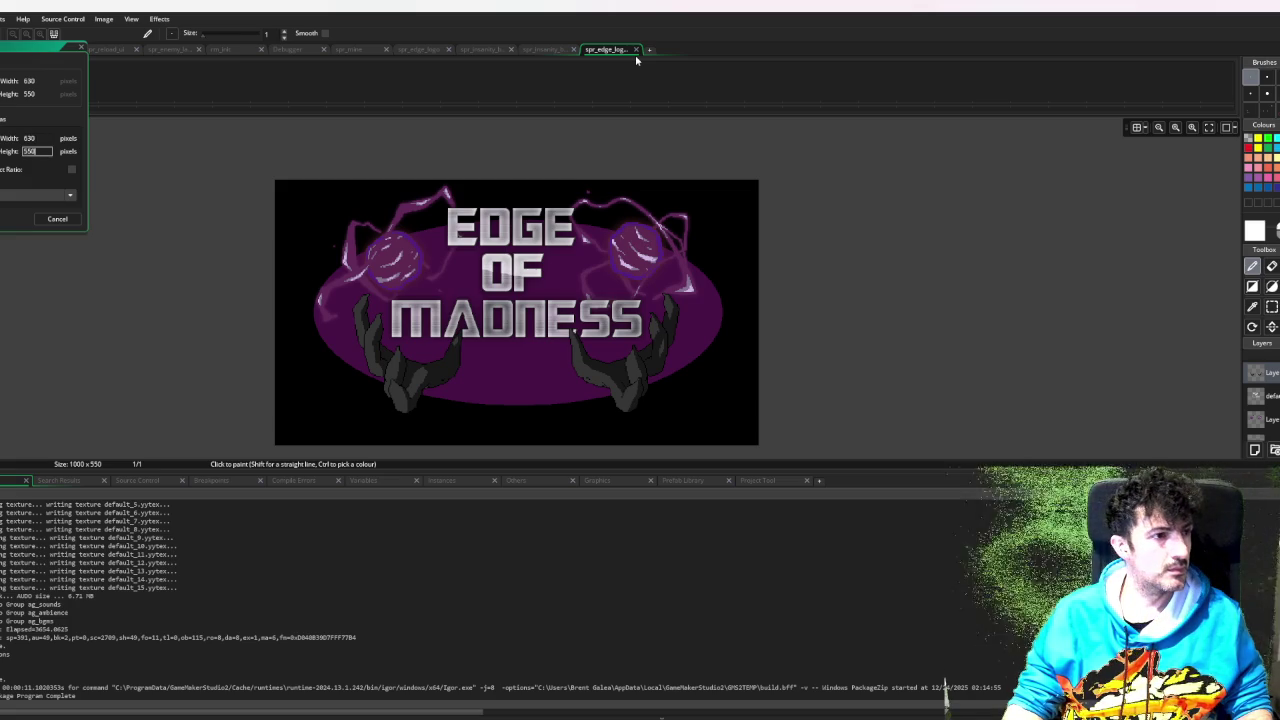
type("500")
key("Tab")
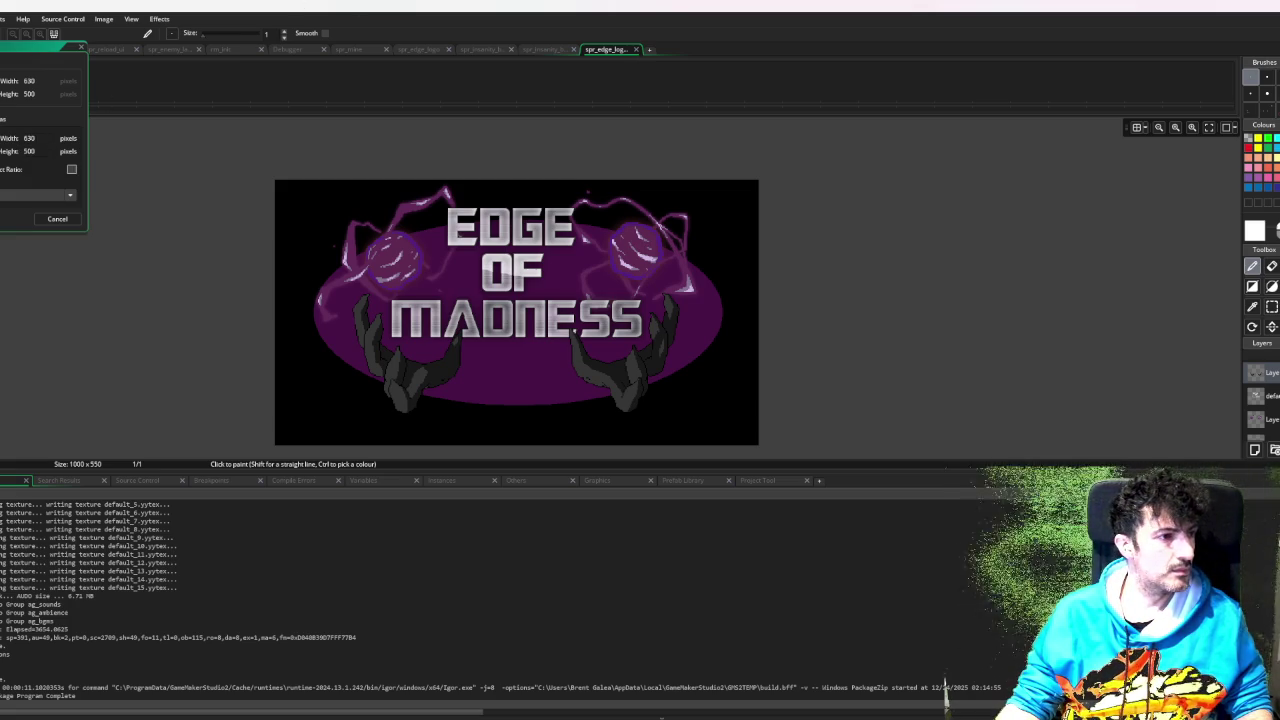
key("Return")
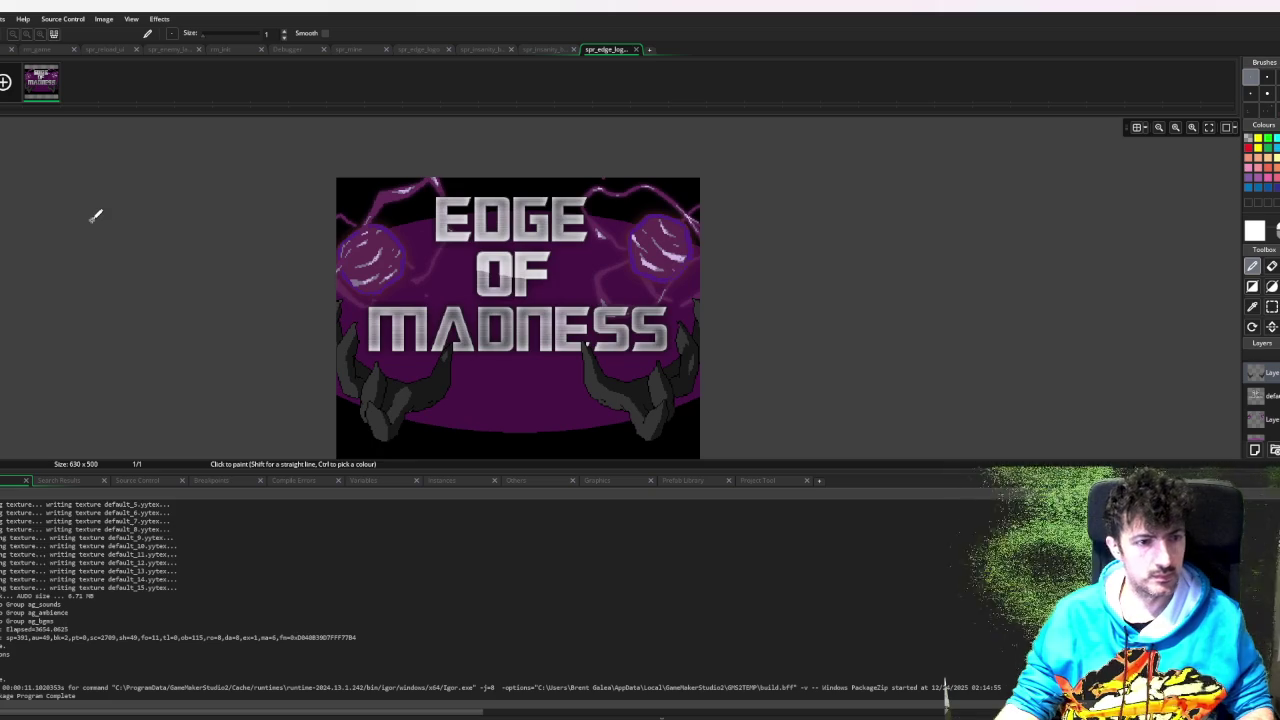
key("ctrl+z")
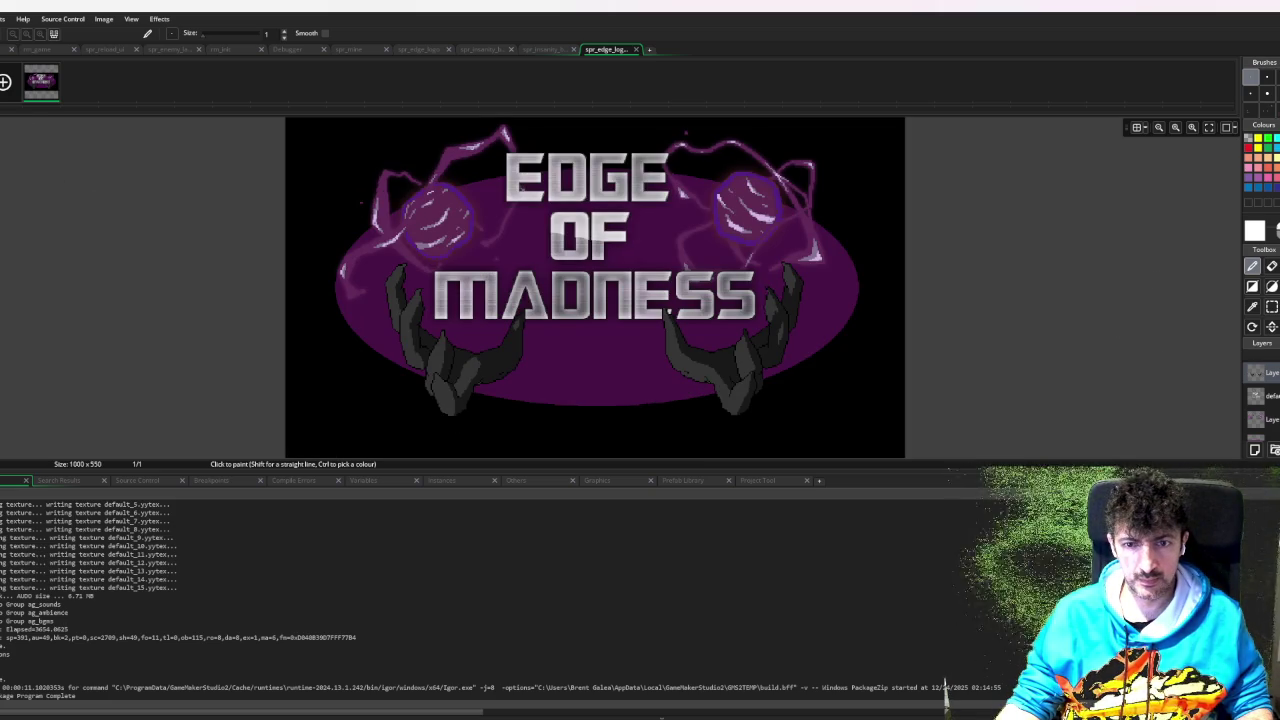
key("s")
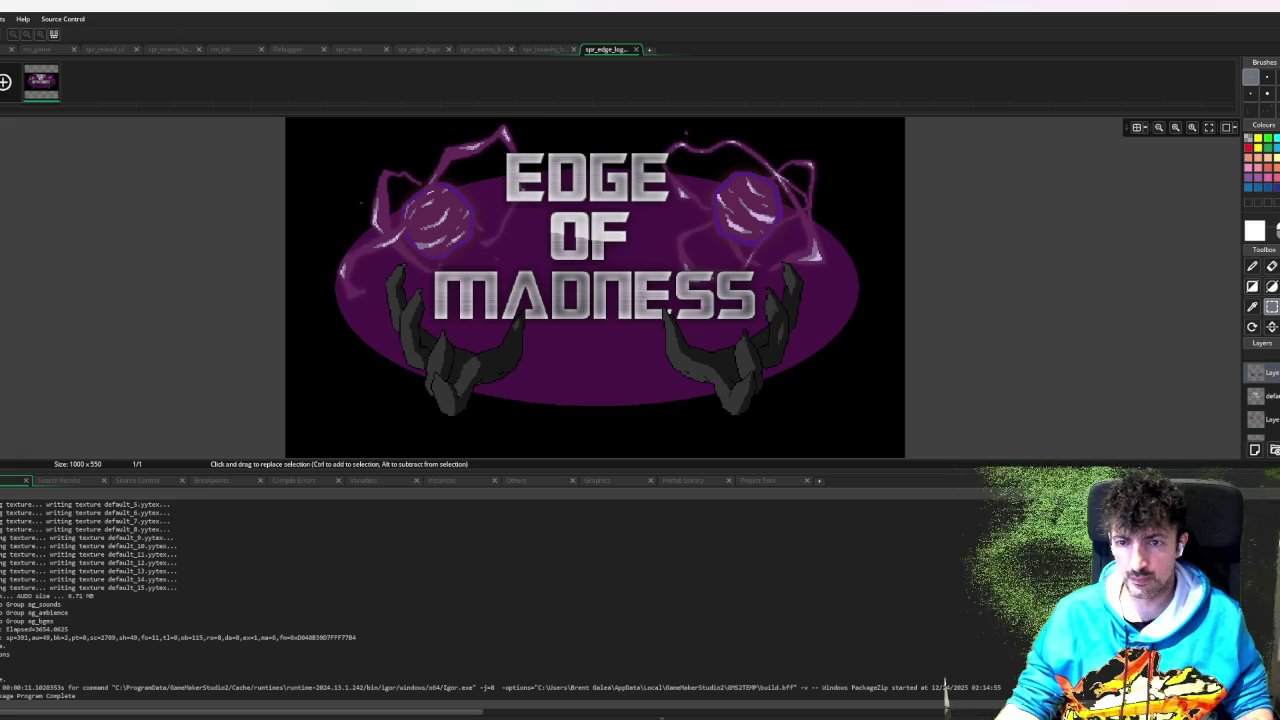
- Move the logo's left and right horns inward toward the MADNESS title
mouse_move(336, 251)
left_mouse_down()
mouse_move(551, 363)
mouse_move(570, 418)
left_mouse_up()
left_click_drag(503, 357, 530, 371)
mouse_move(653, 244)
left_mouse_down()
mouse_move(820, 428)
mouse_move(763, 397)
left_mouse_up()
left_click(866, 374)
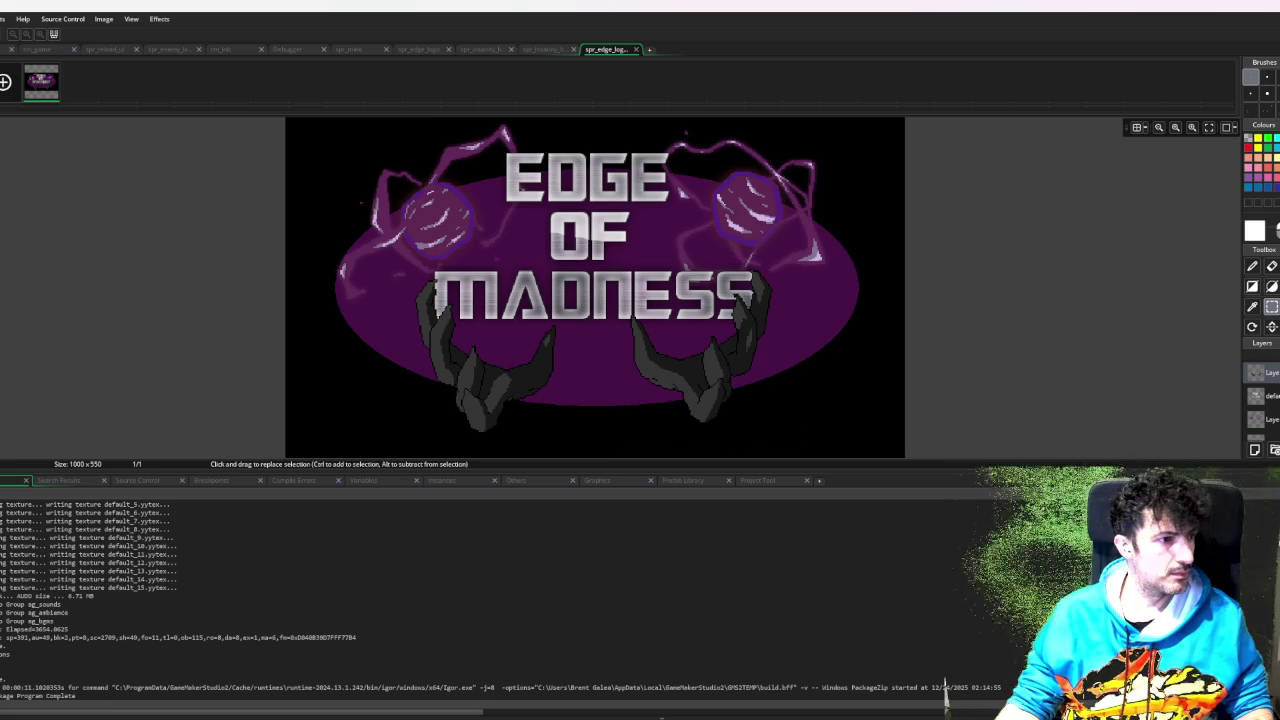
- Resize the logo sprite canvas to 630x500 pixels
left_click(103, 18)
left_click(140, 100)
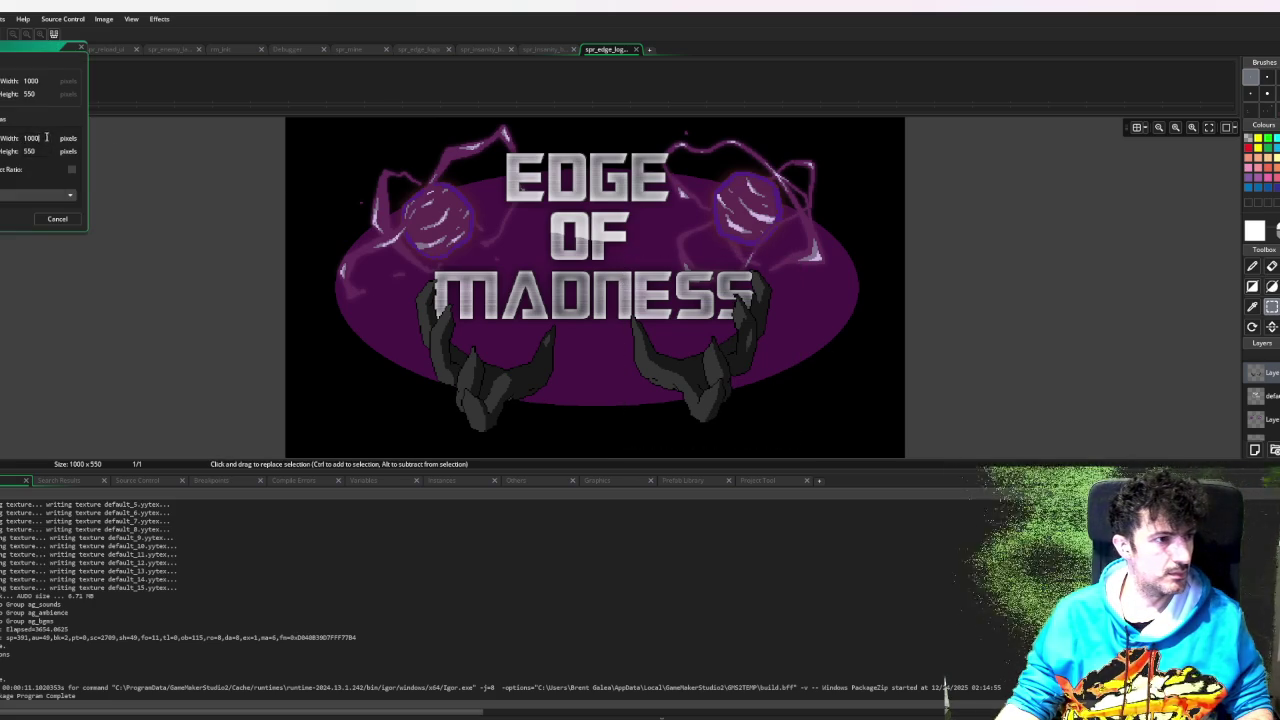
type("1")
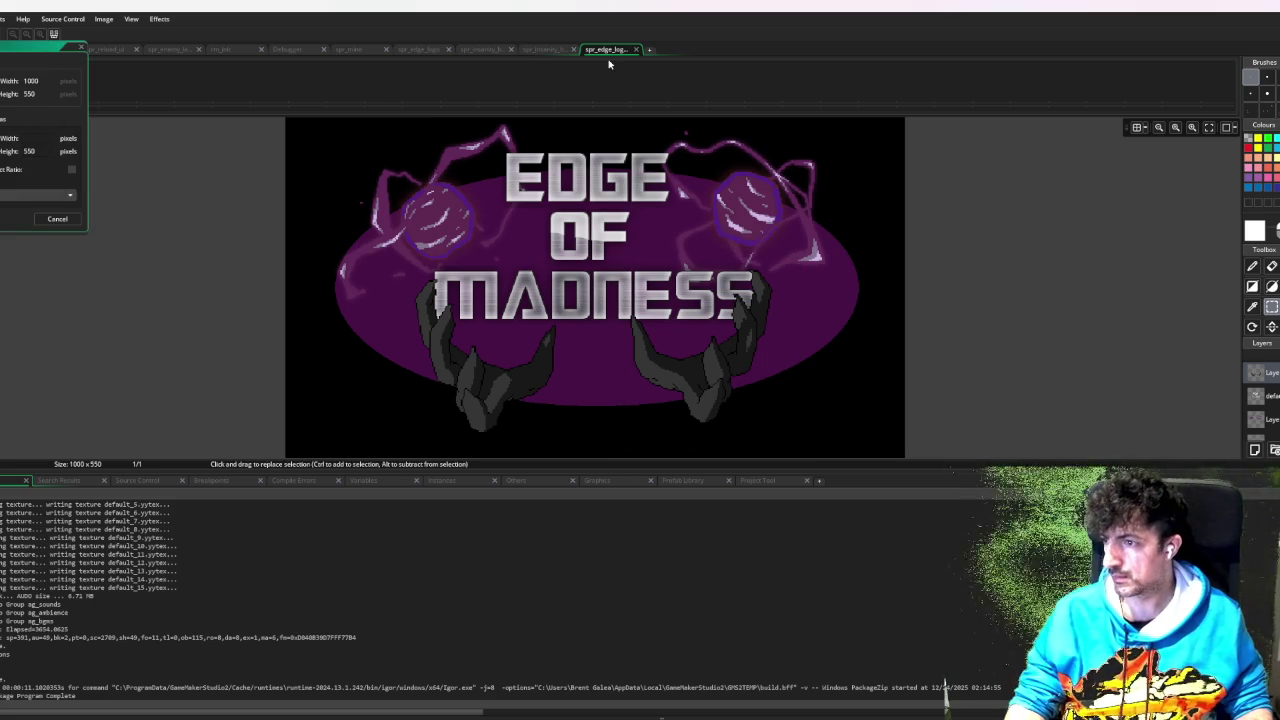
key("Tab")
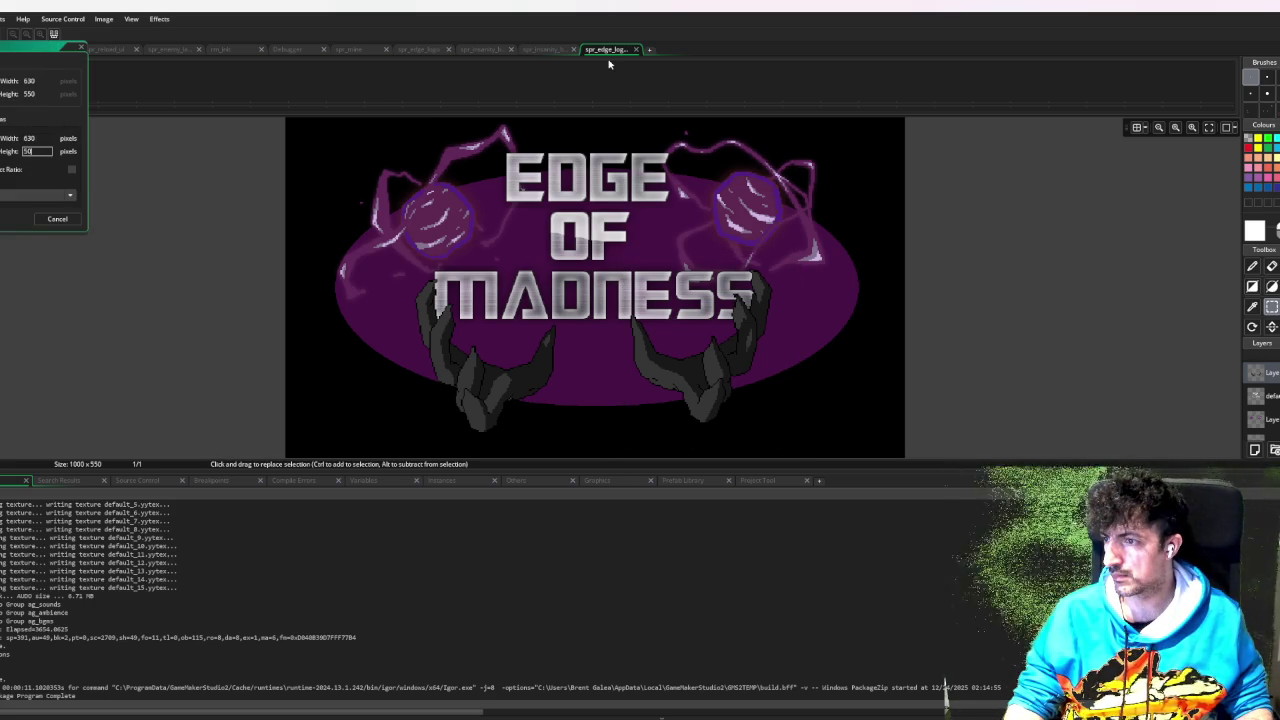
key("Tab")
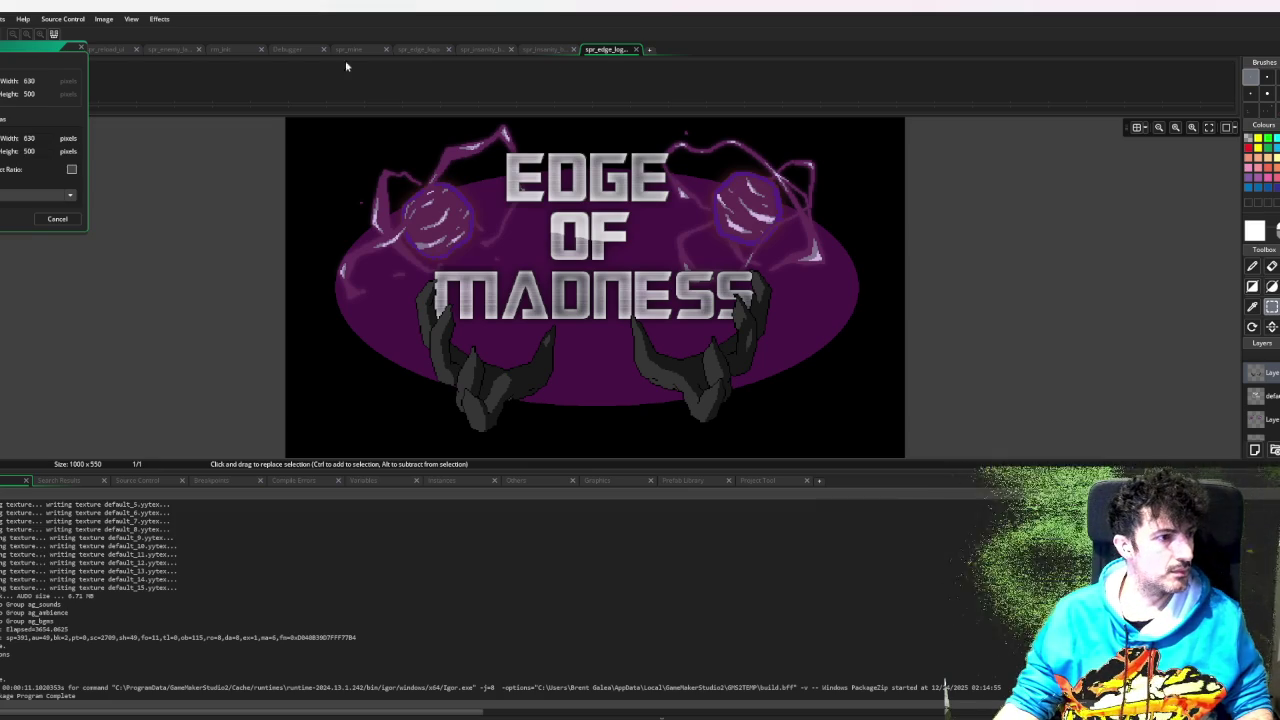
key("Return")
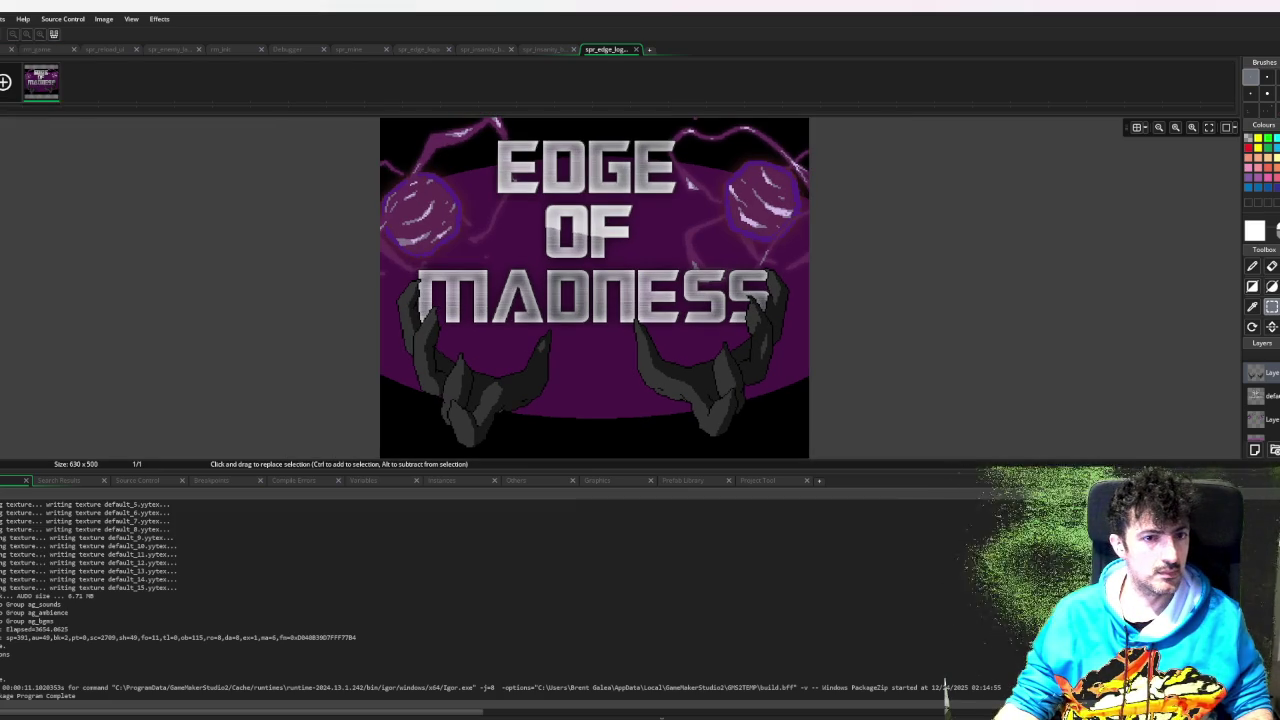
scroll(160, 234, "down", 1)
scroll(230, 232, "up", 1)
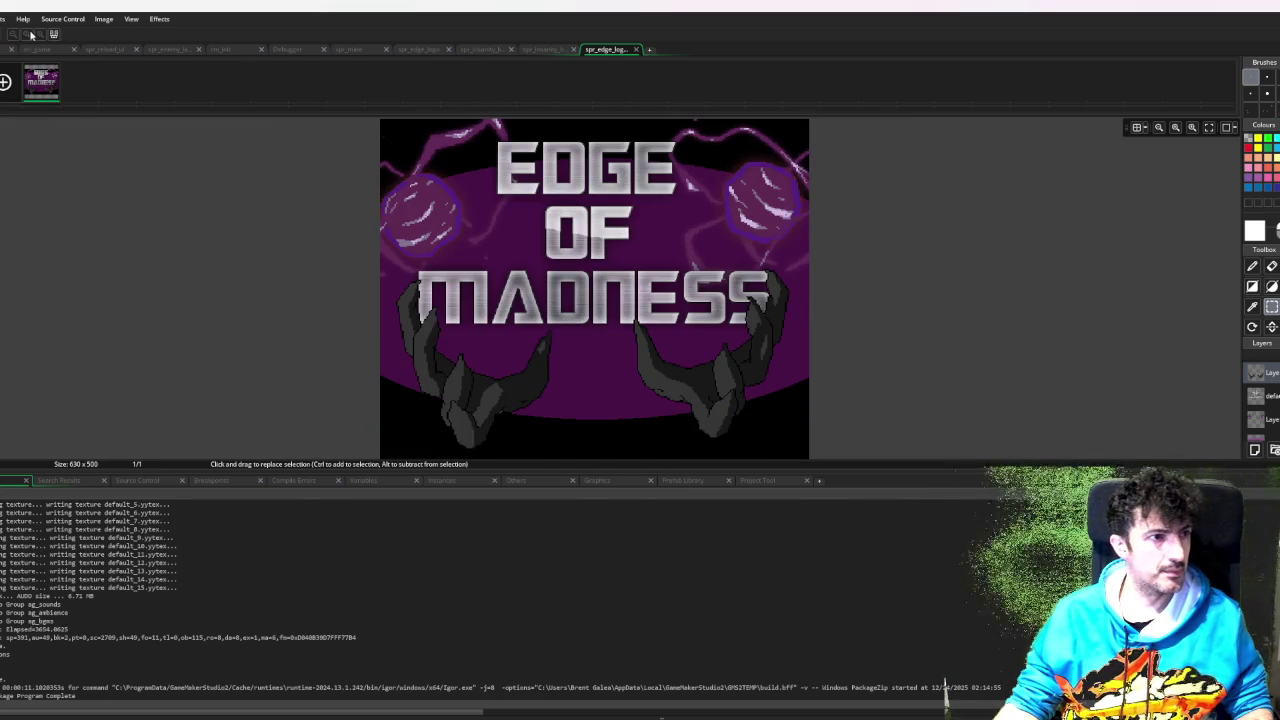
- Export the 630x500 Edge of Madness logo sprite to a PNG file and save it
left_click(104, 19)
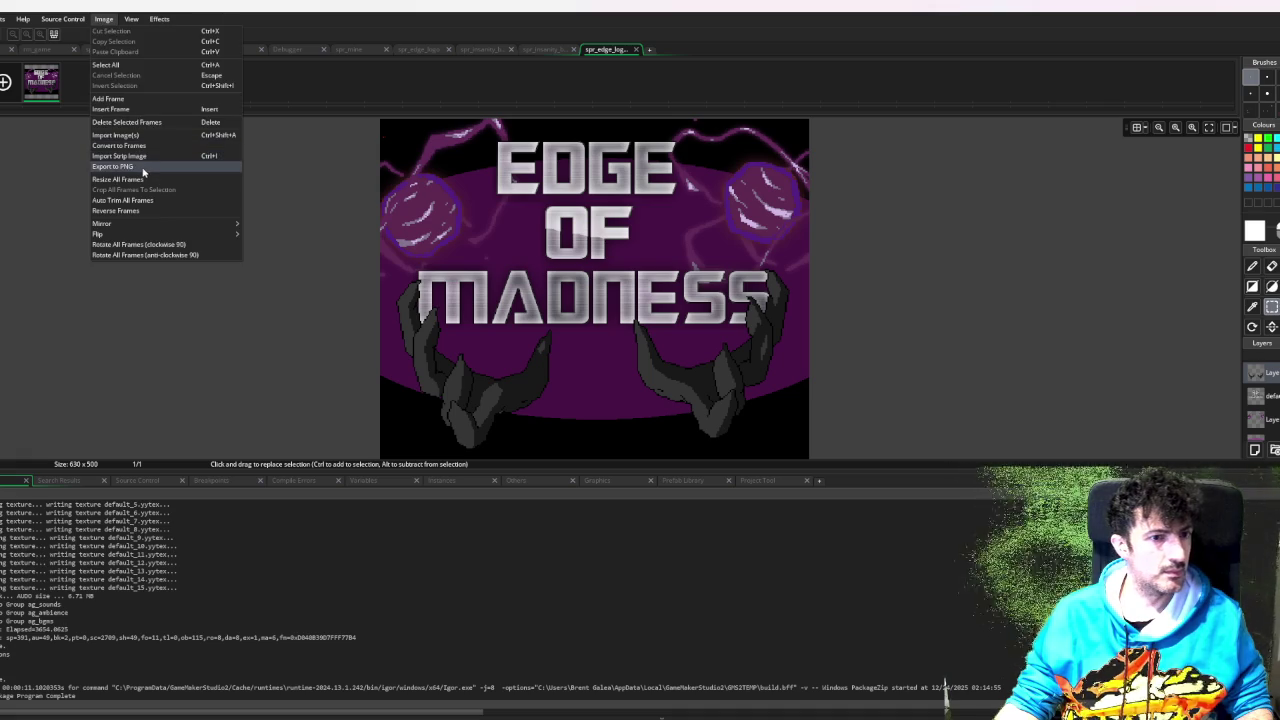
left_click(145, 166)
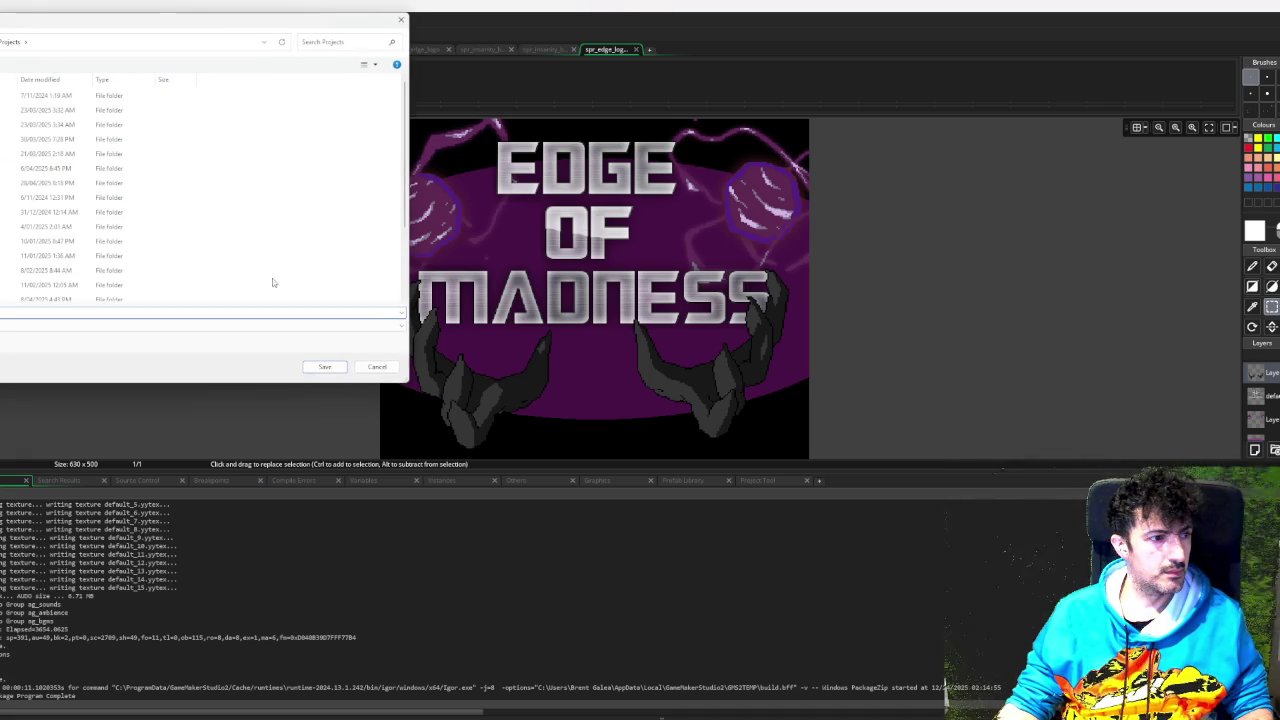
left_click(339, 369)
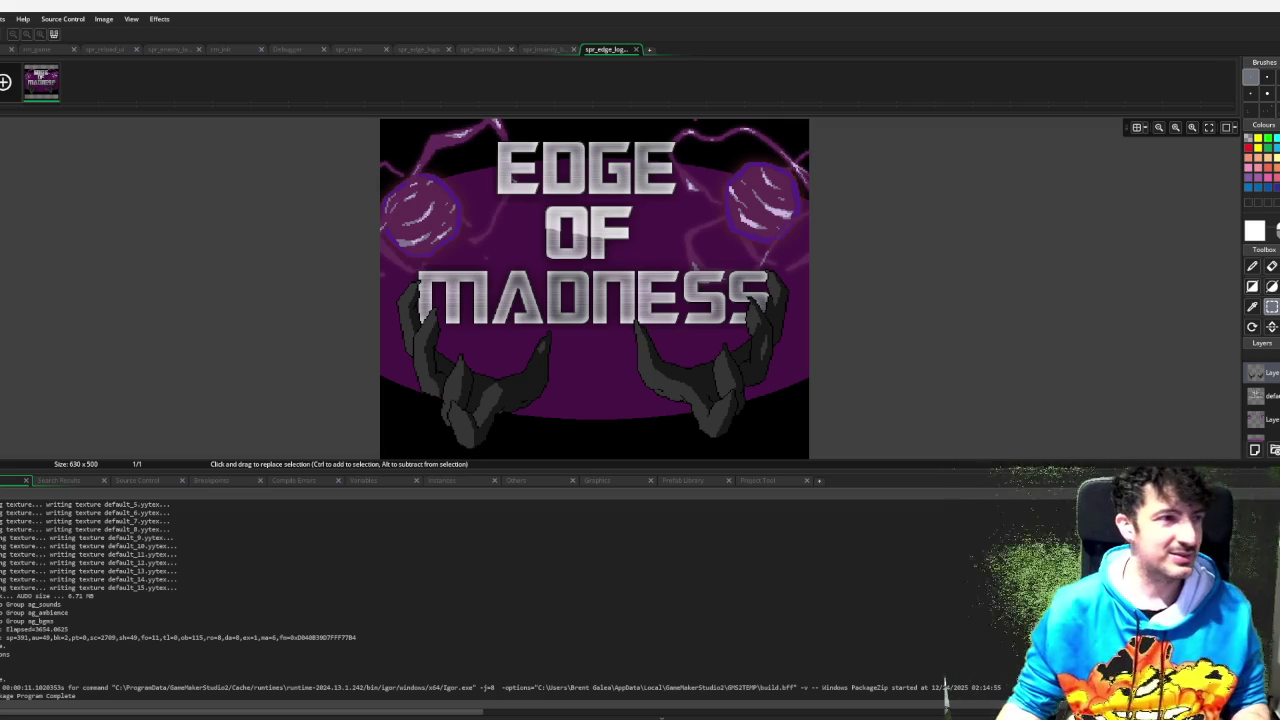
- Close the logo image editor, both insanity sprite editors and the mana sprite editor
left_click(636, 49)
left_click(573, 49)
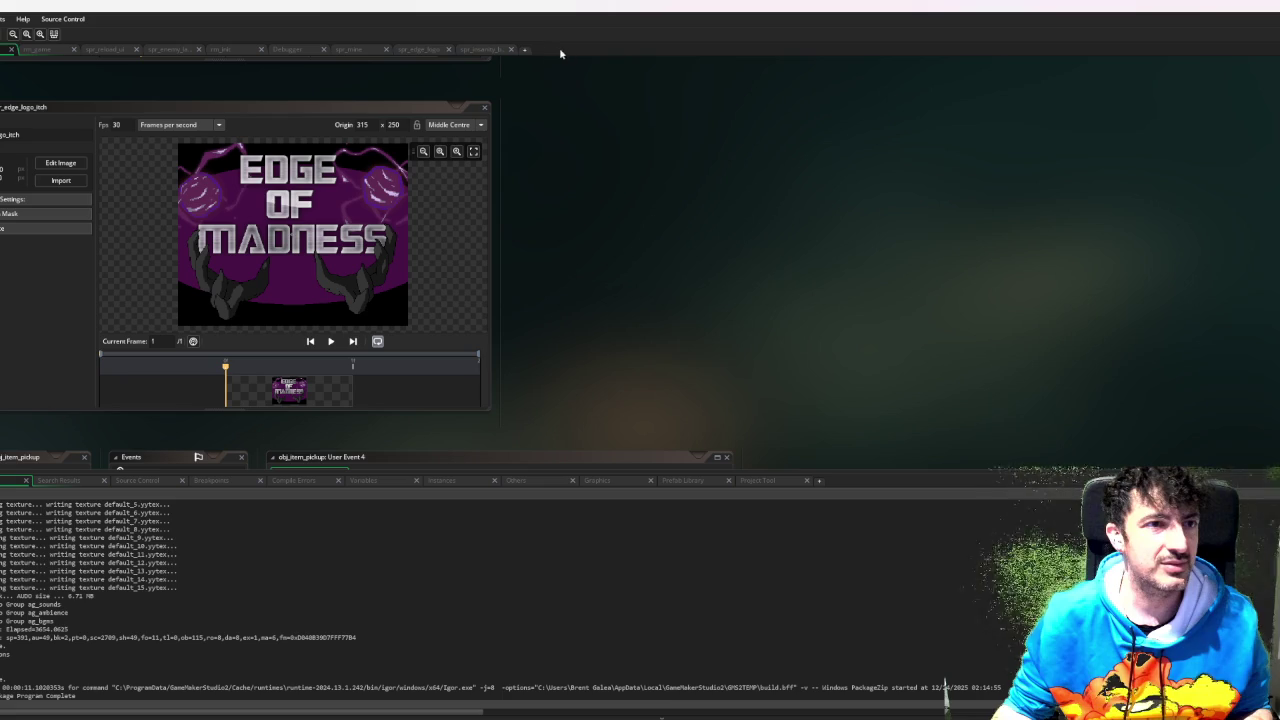
left_click(511, 49)
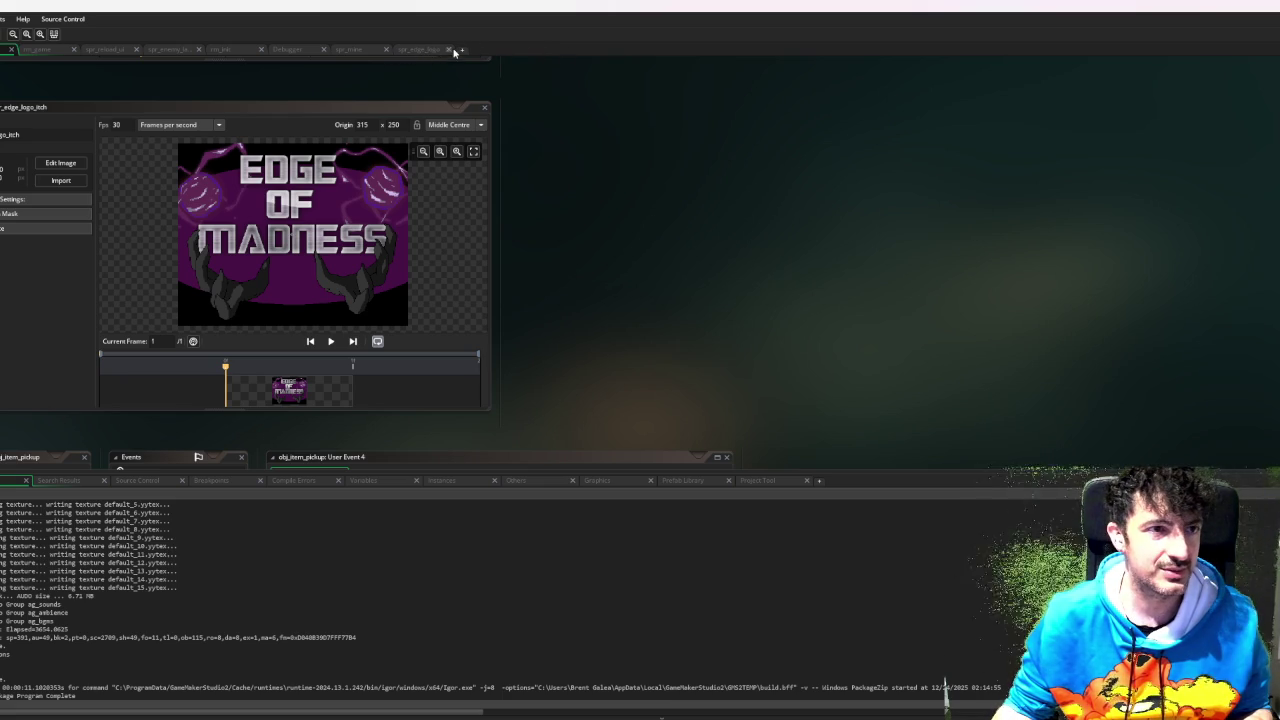
left_click(386, 49)
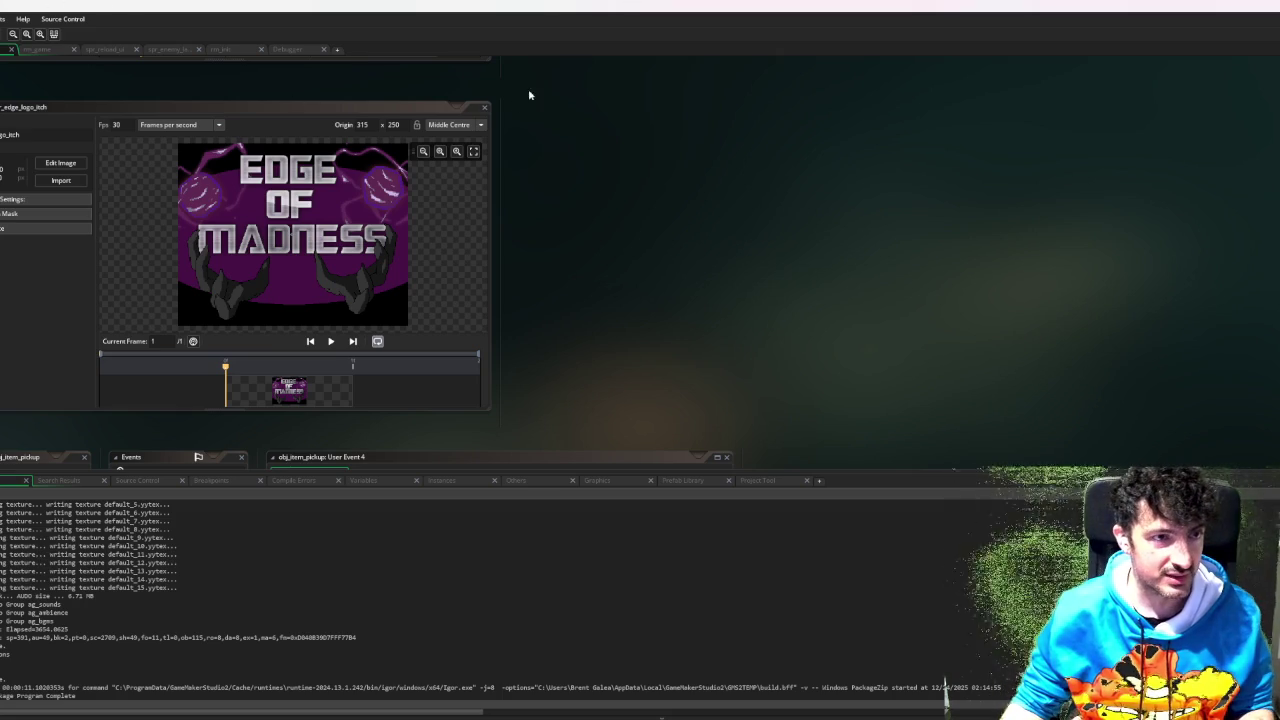
- Close the logo and insanity ball sprite windows and the spawning code window; collapse the large enemy walk sprite
left_click(484, 107)
scroll(586, 177, "up", 2)
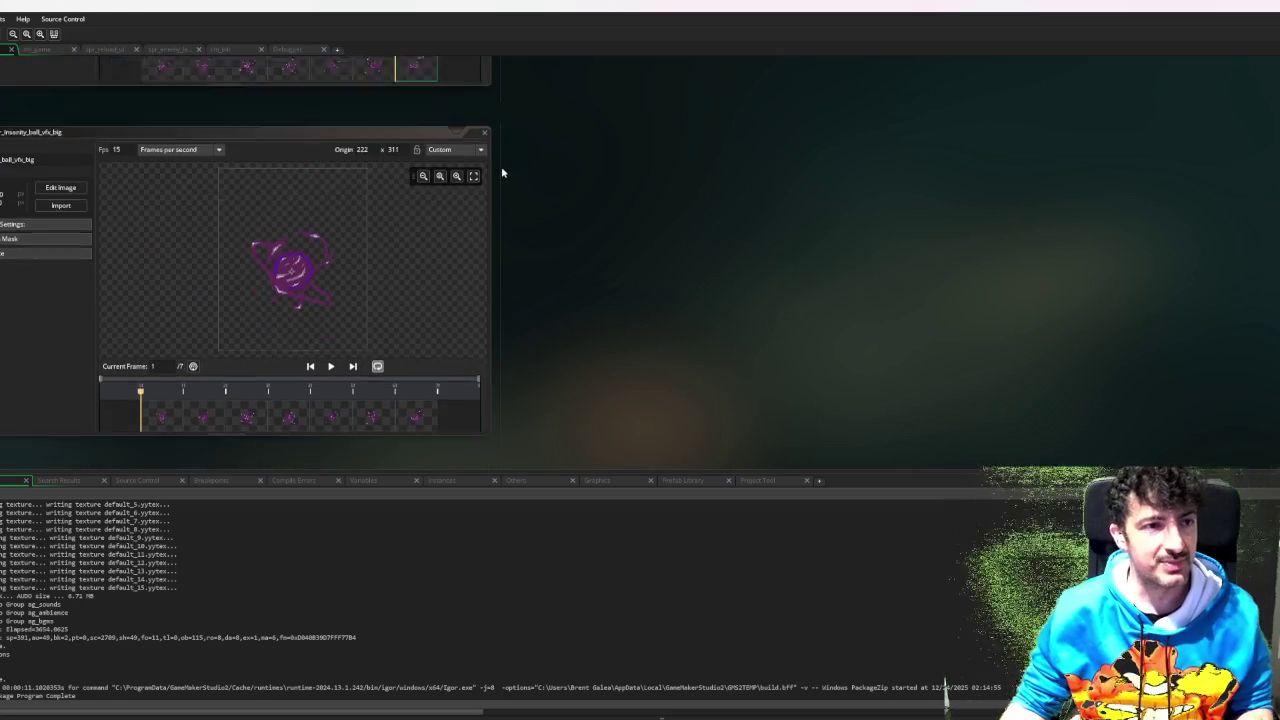
left_click(486, 166)
scroll(504, 166, "up", 2)
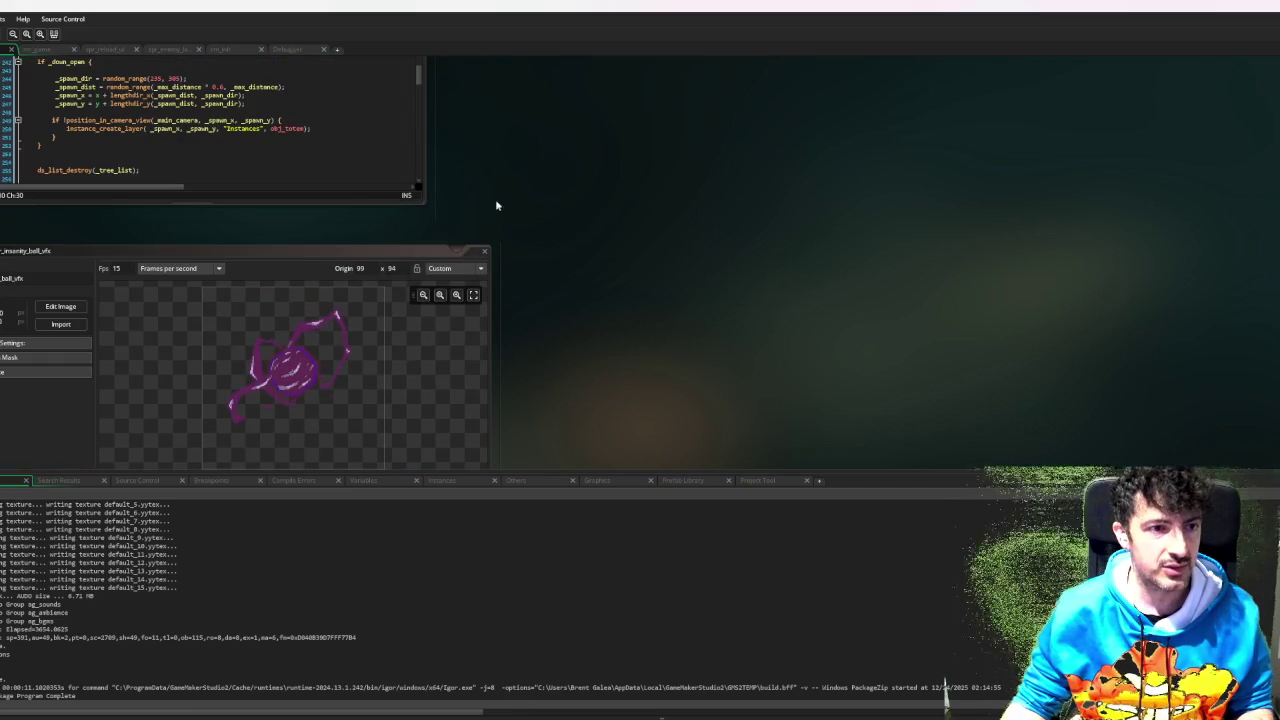
left_click(486, 251)
scroll(491, 208, "up", 2)
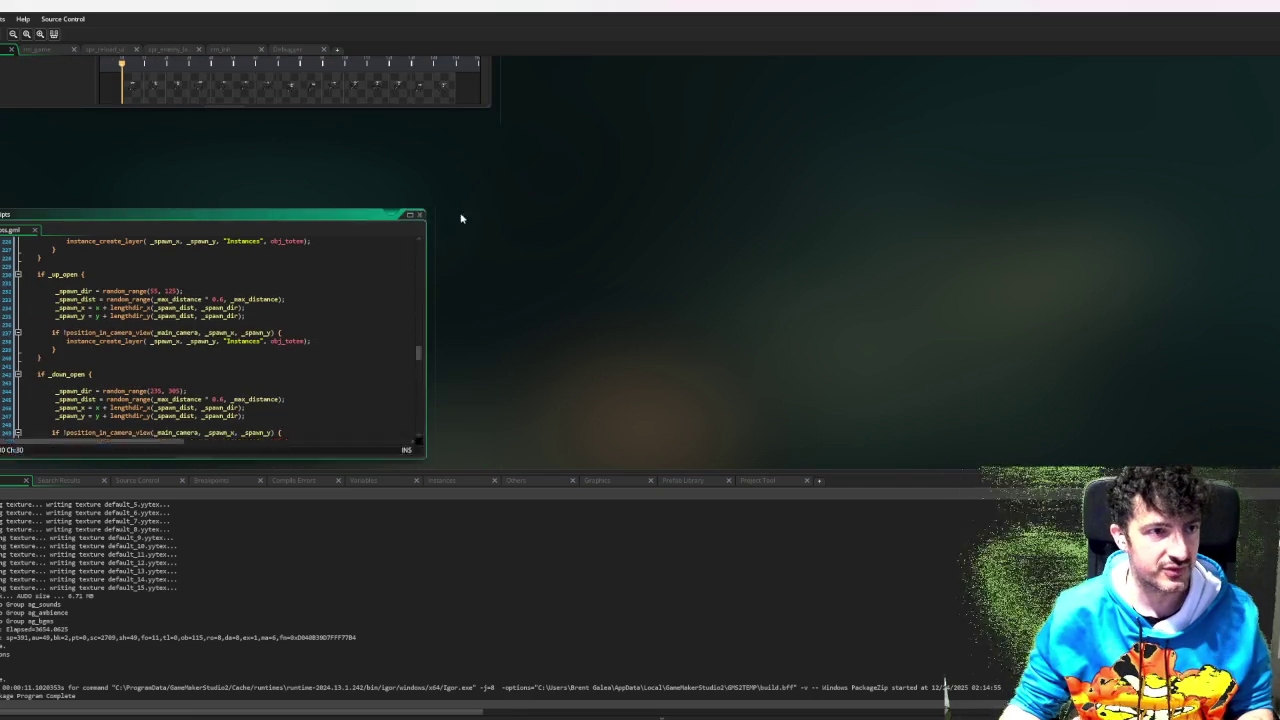
left_click(419, 214)
scroll(489, 256, "up", 2)
left_click(486, 147)
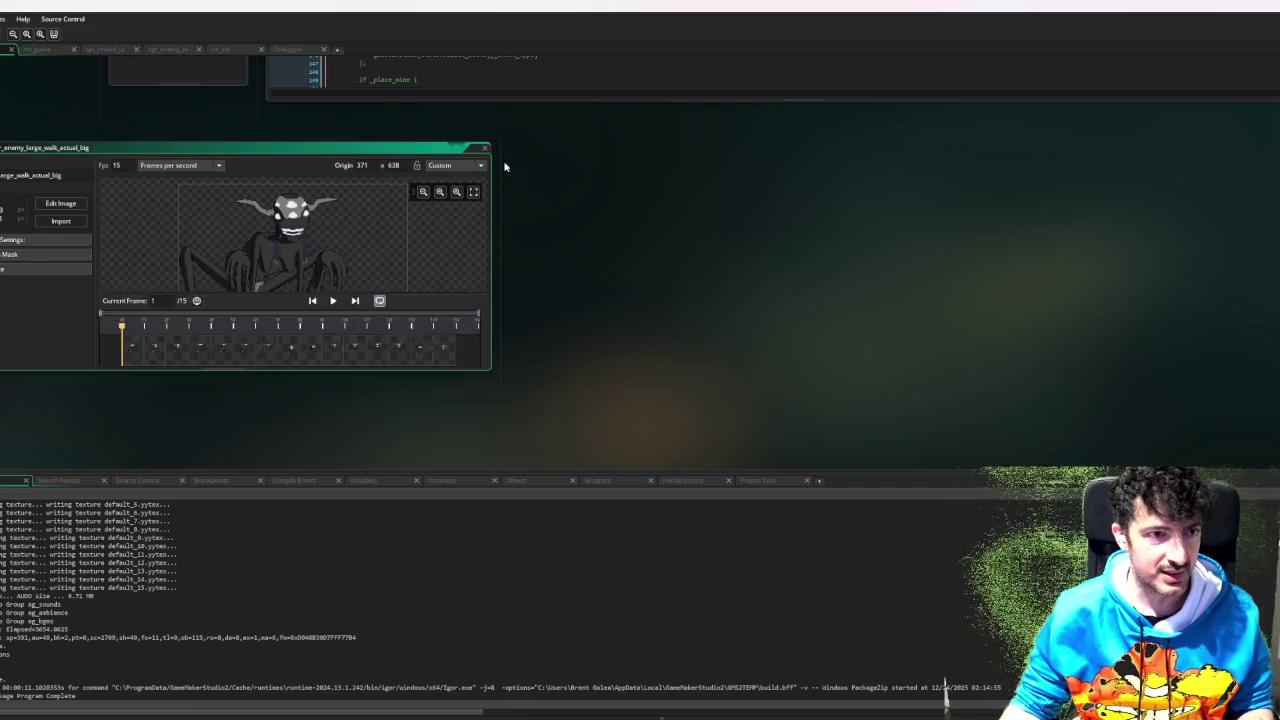
scroll(486, 147, "up", 2)
scroll(64, 397, "up", 1)
scroll(64, 397, "up", 3)
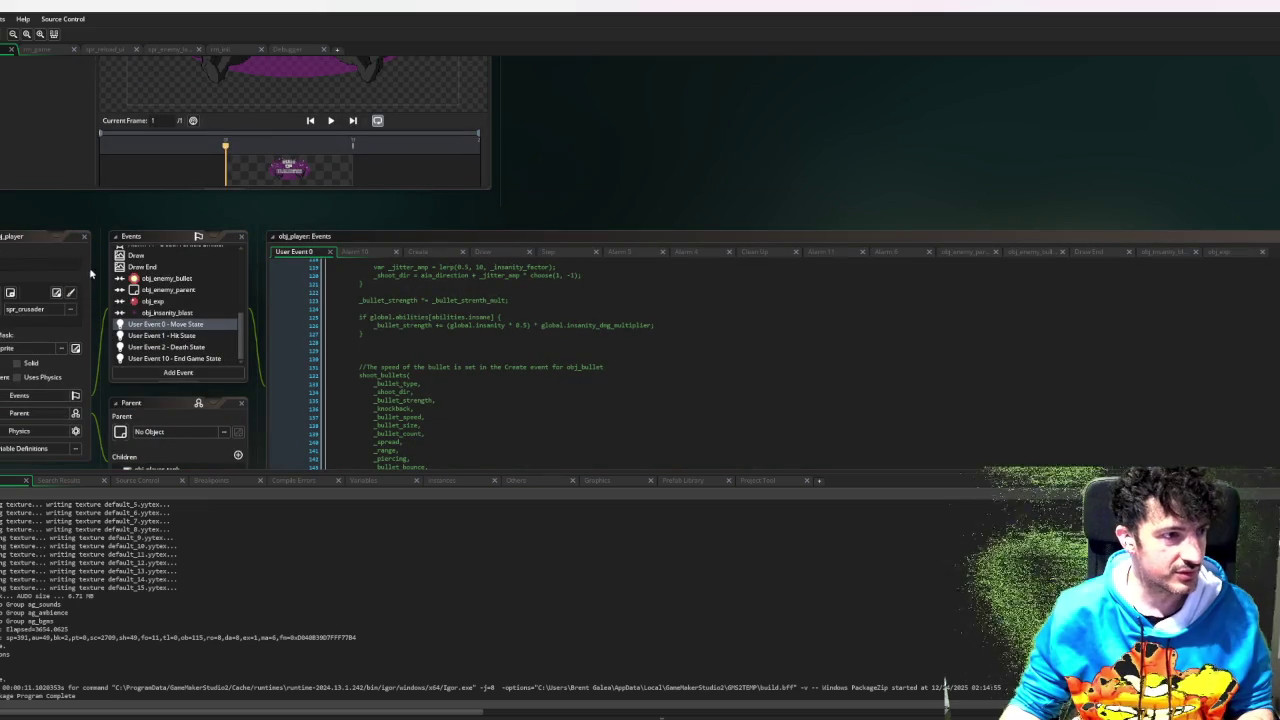
- Close the obj_player and obj_beam object windows and collapse the christmas hat sprite
left_click(85, 240)
scroll(528, 243, "up", 2)
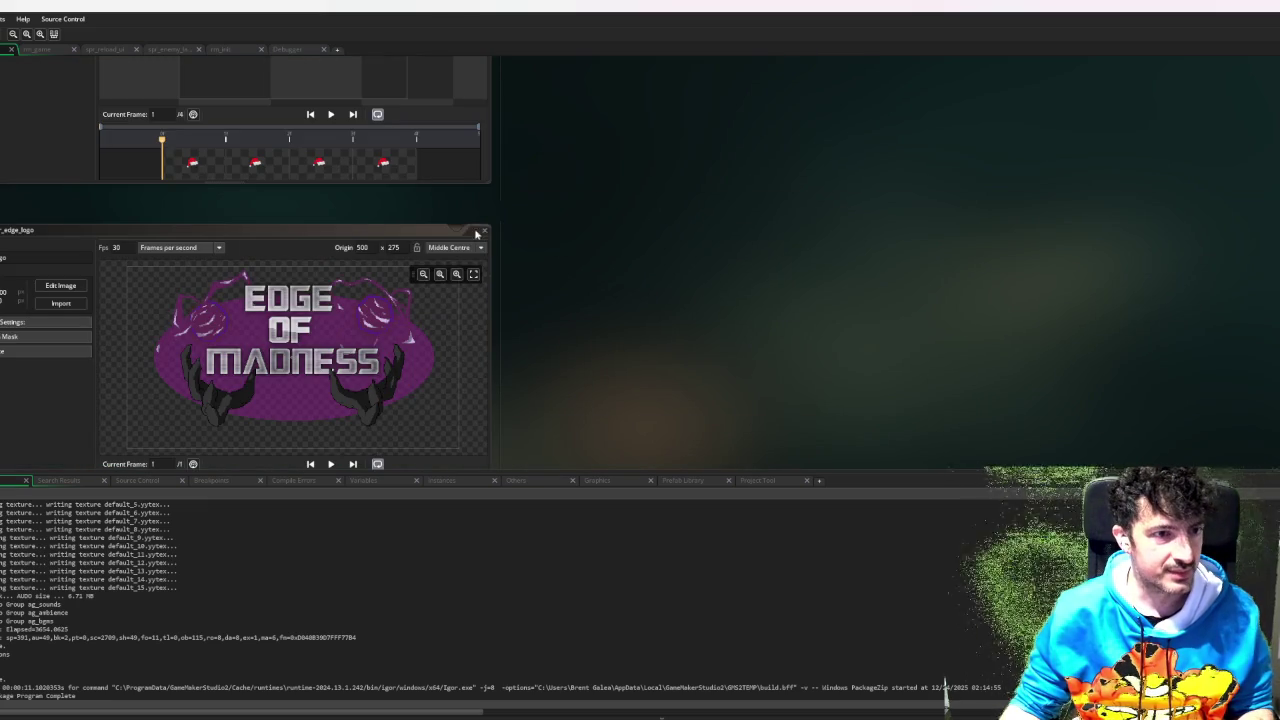
scroll(557, 257, "up", 5)
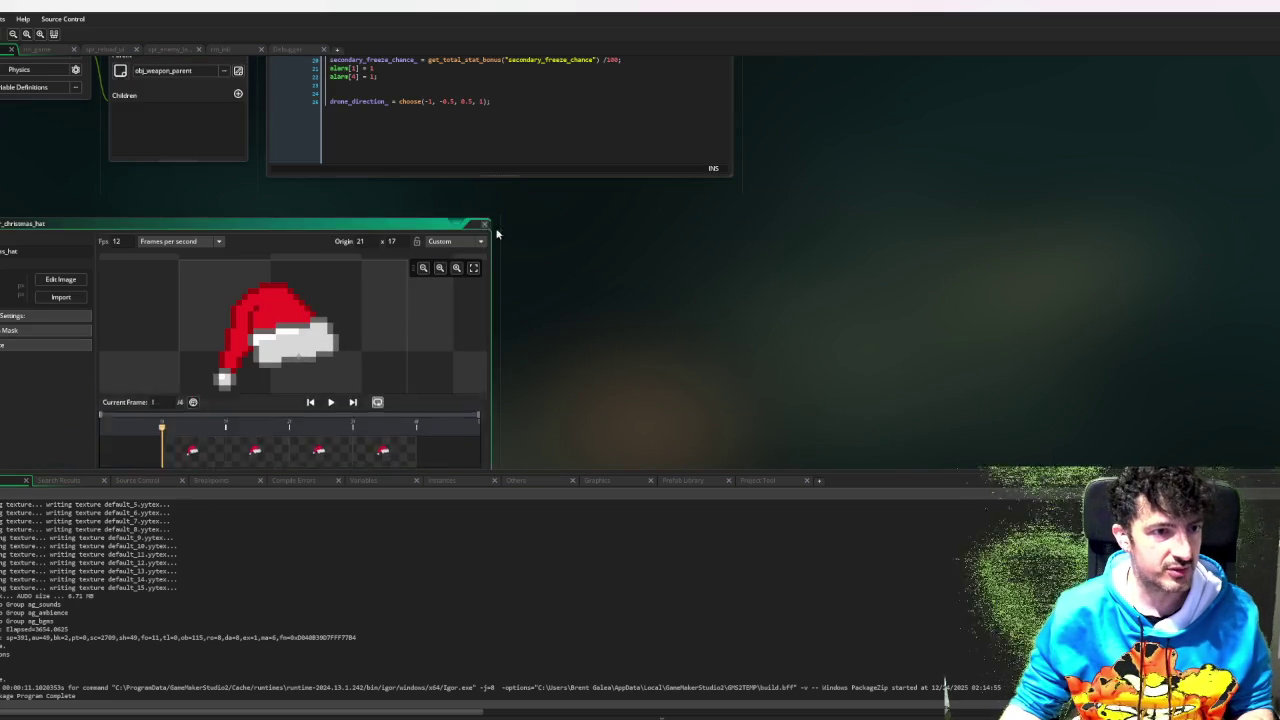
left_click(480, 228)
scroll(806, 316, "up", 3)
scroll(806, 316, "up", 3)
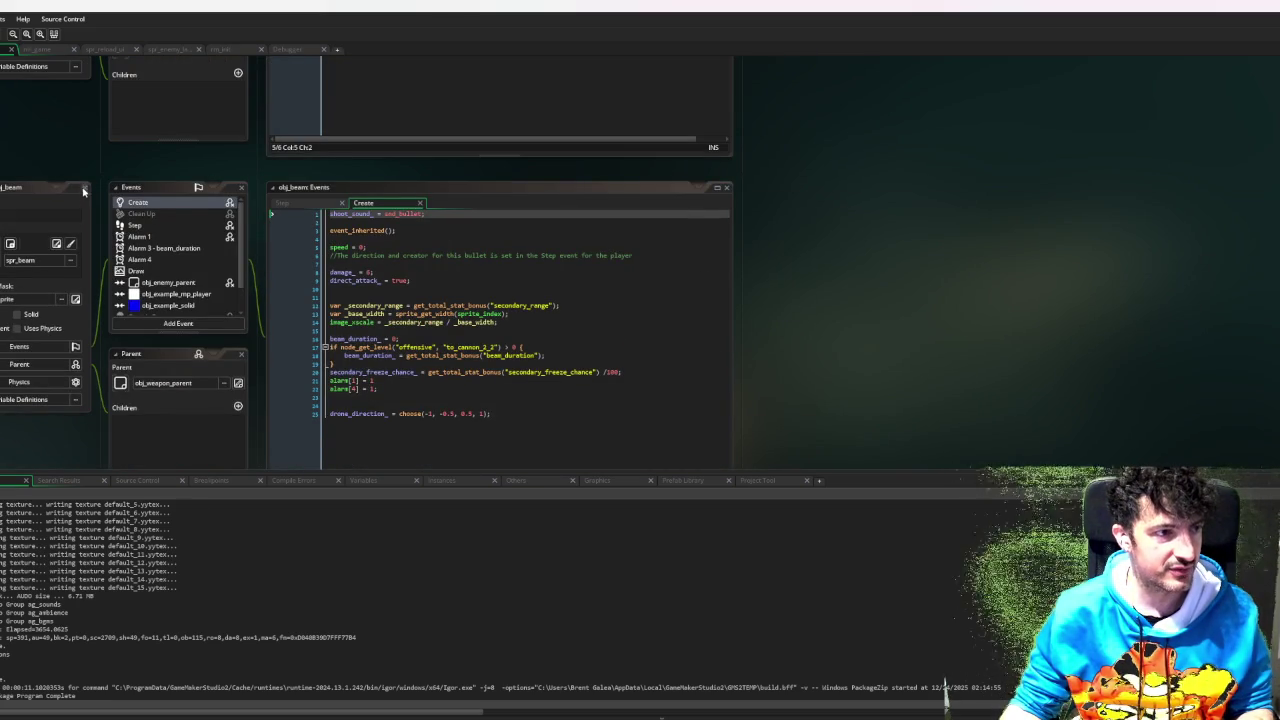
left_click(82, 188)
scroll(104, 219, "up", 4)
- Show the search results, close the tank base sprite window, and switch to the rm_game room
left_click(58, 480)
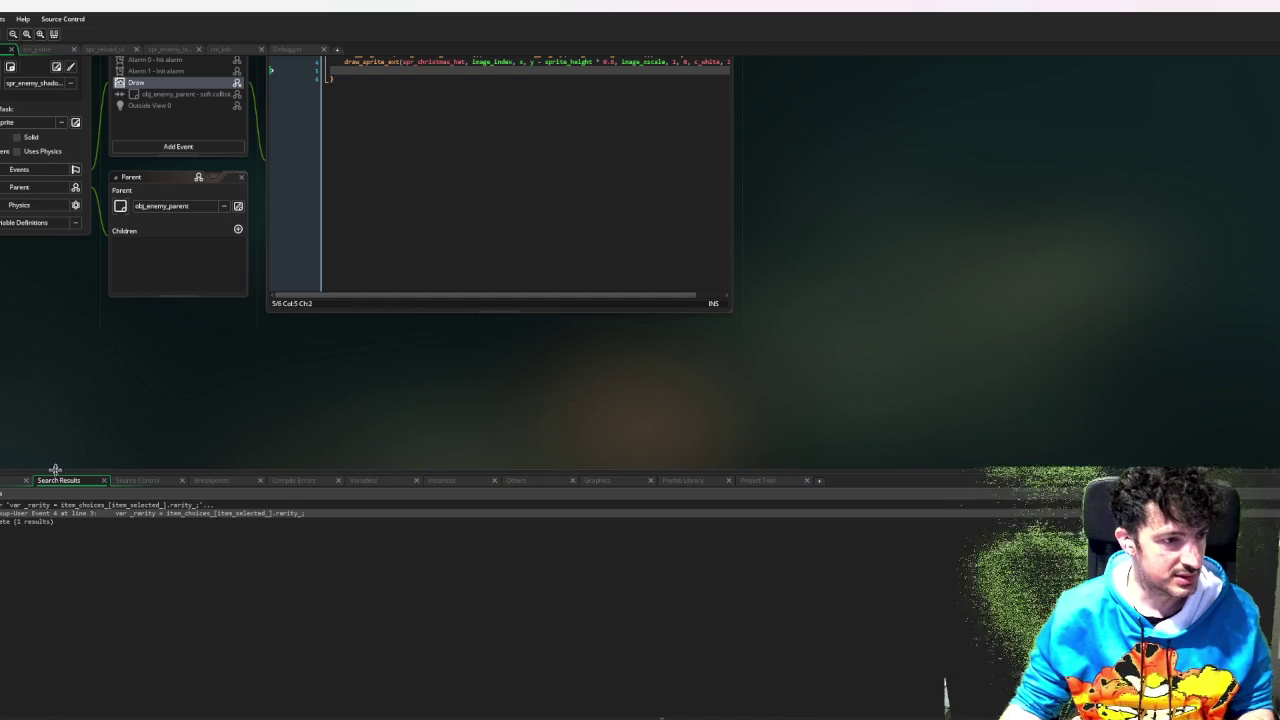
scroll(103, 335, "up", 3)
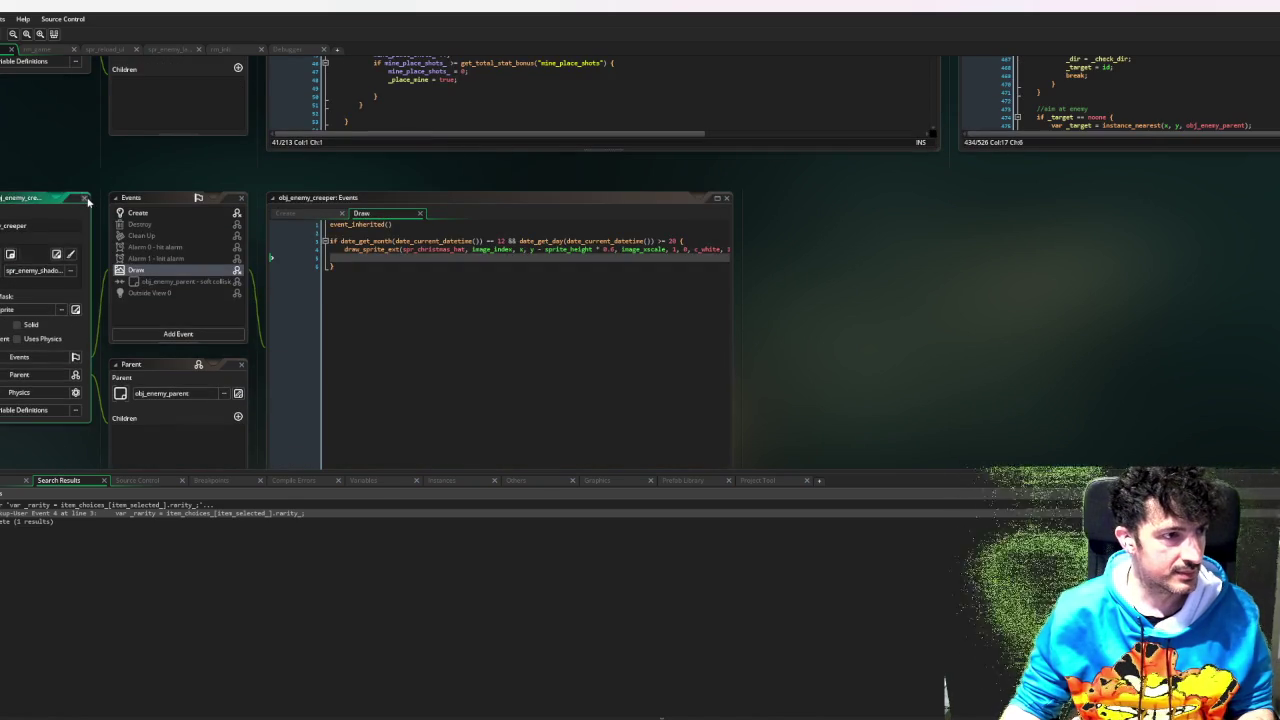
scroll(94, 212, "up", 3)
scroll(94, 212, "up", 6)
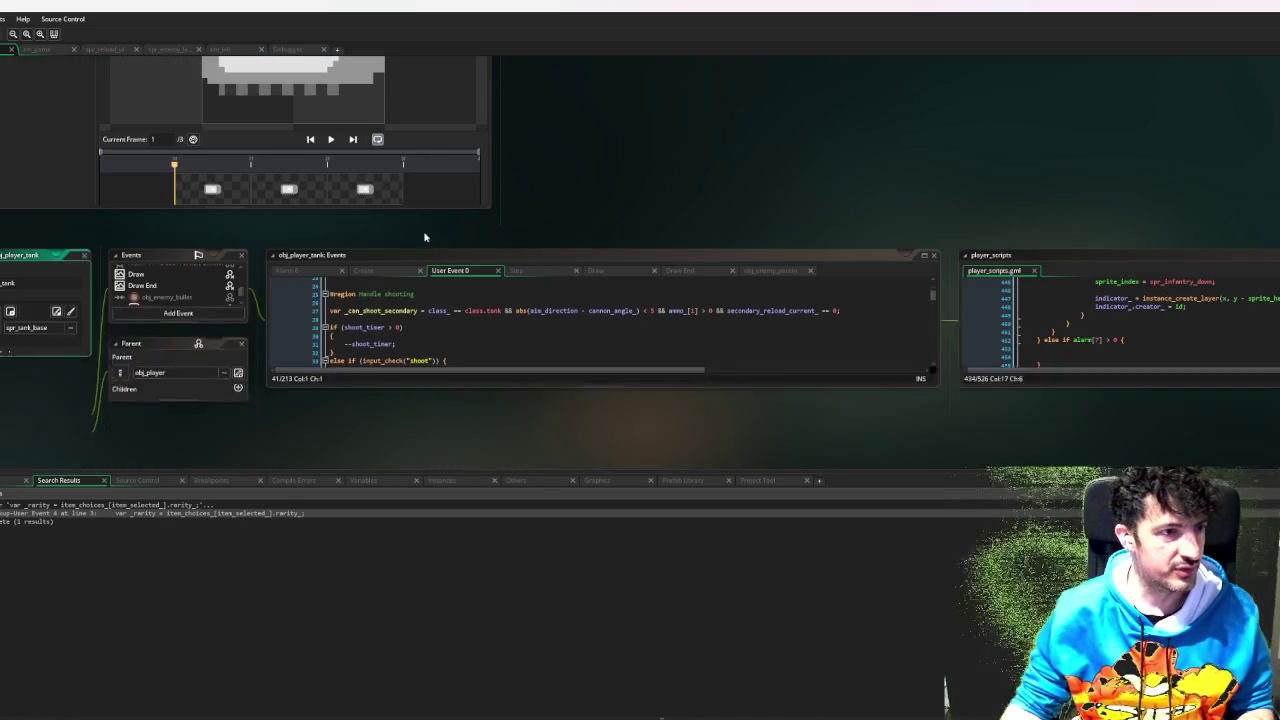
left_click(483, 218)
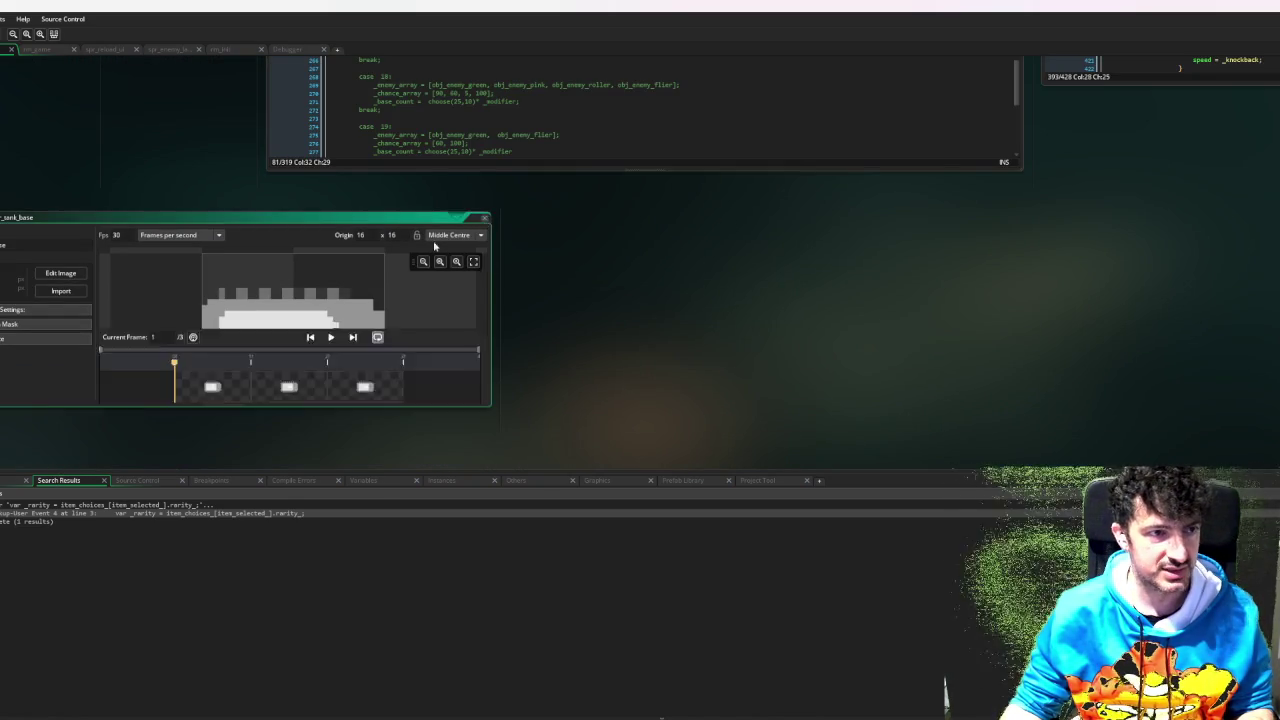
scroll(136, 280, "up", 5)
scroll(204, 266, "up", 5)
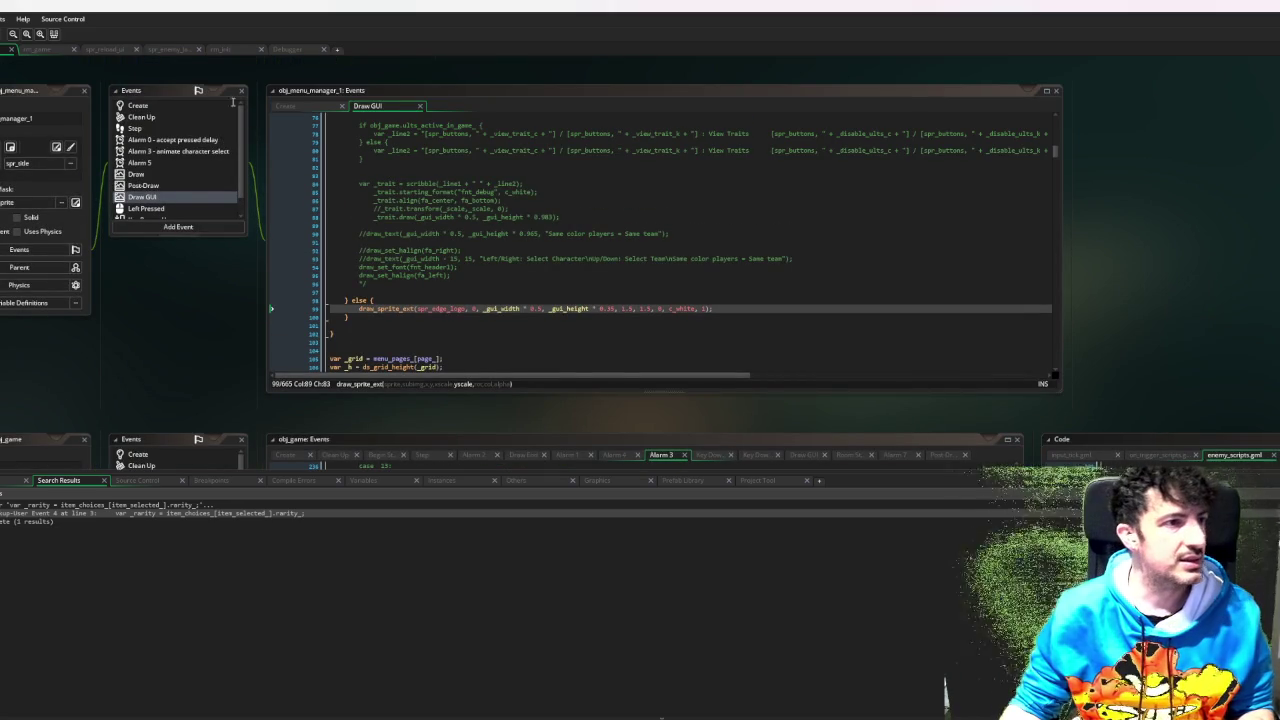
left_click(47, 51)
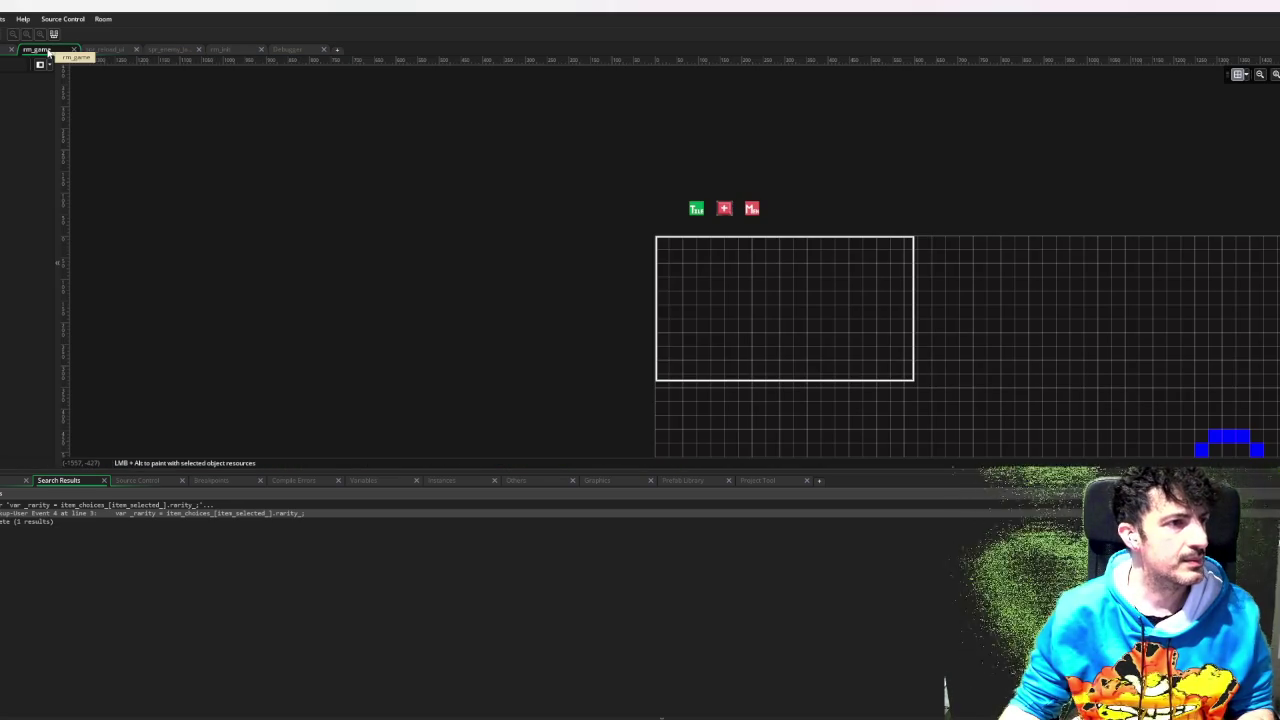
scroll(694, 228, "down", 4)
scroll(694, 228, "up", 3)
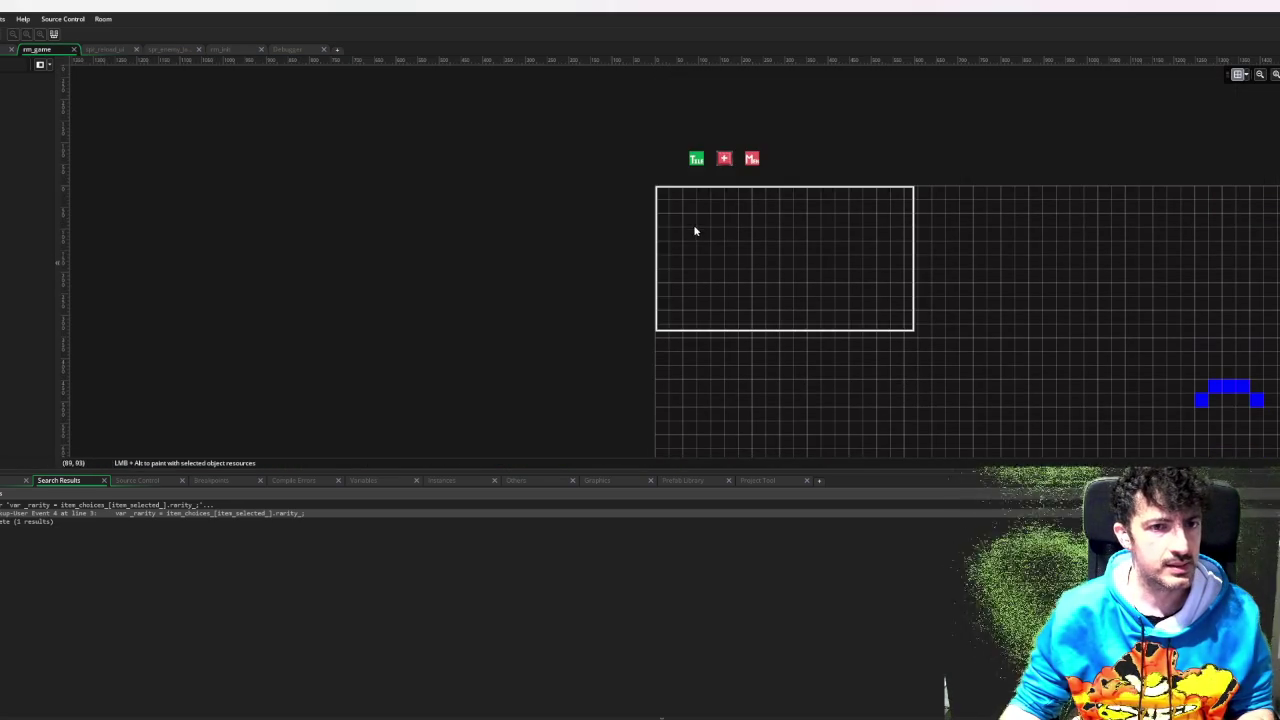
left_click(238, 54)
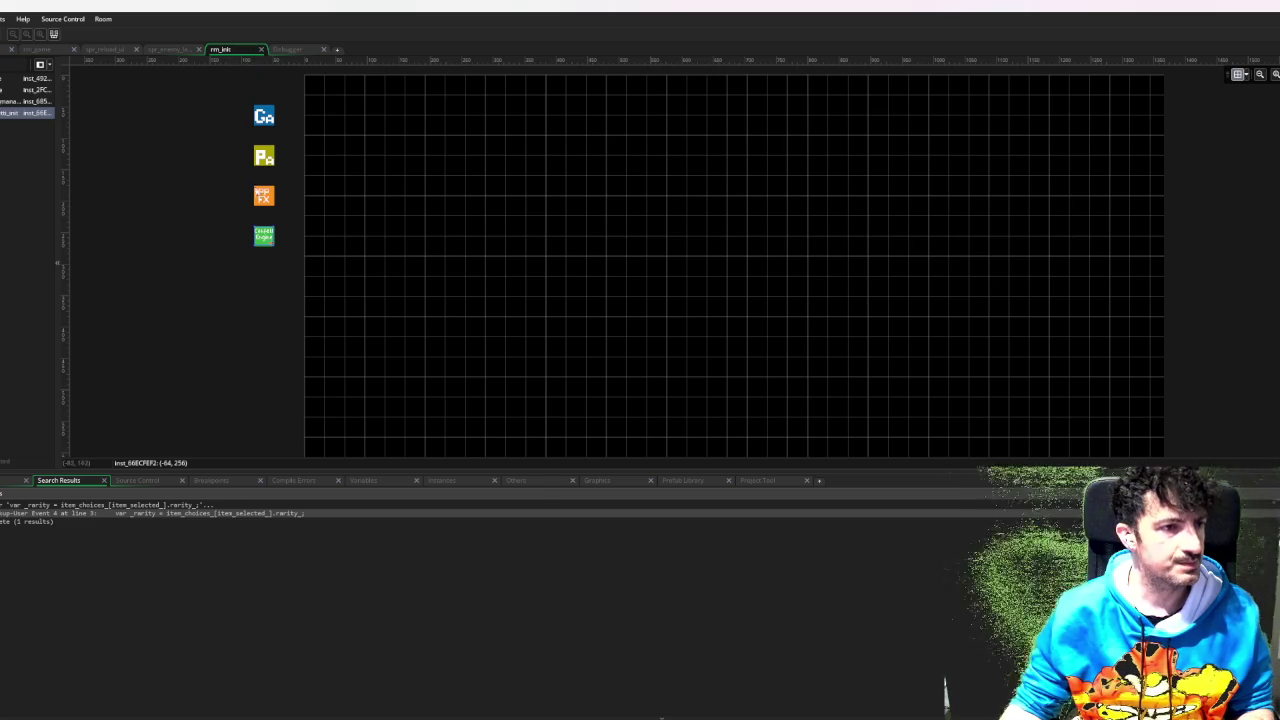
left_click(37, 49)
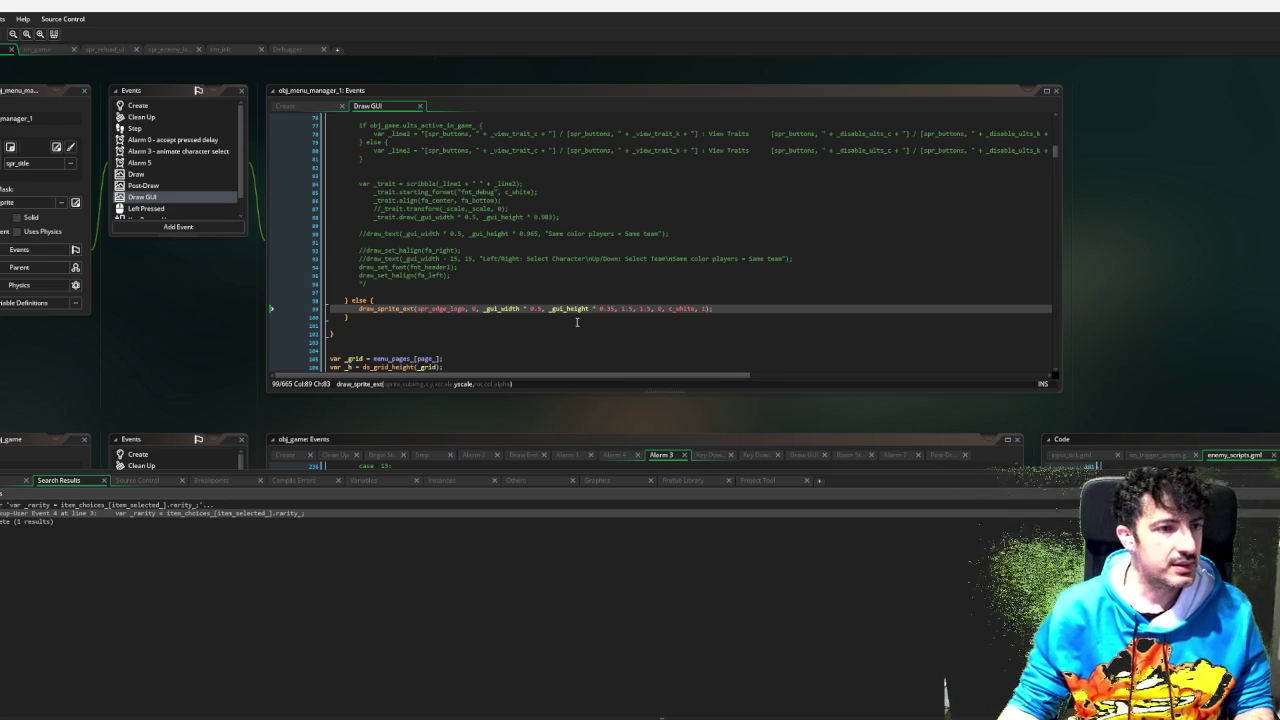
- Scroll through the Draw GUI code, then over to obj_game's Alarm 3 spawn code
scroll(576, 322, "up", 5)
scroll(386, 316, "up", 5)
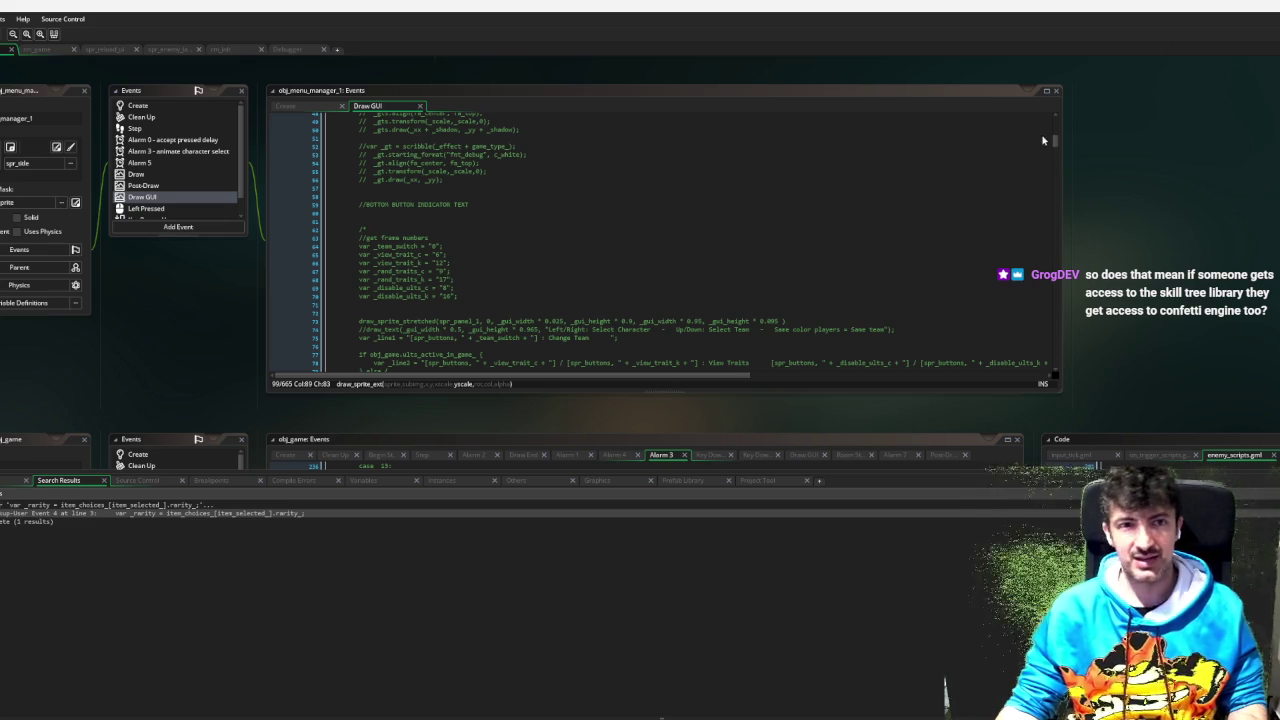
scroll(1087, 226, "up", 2)
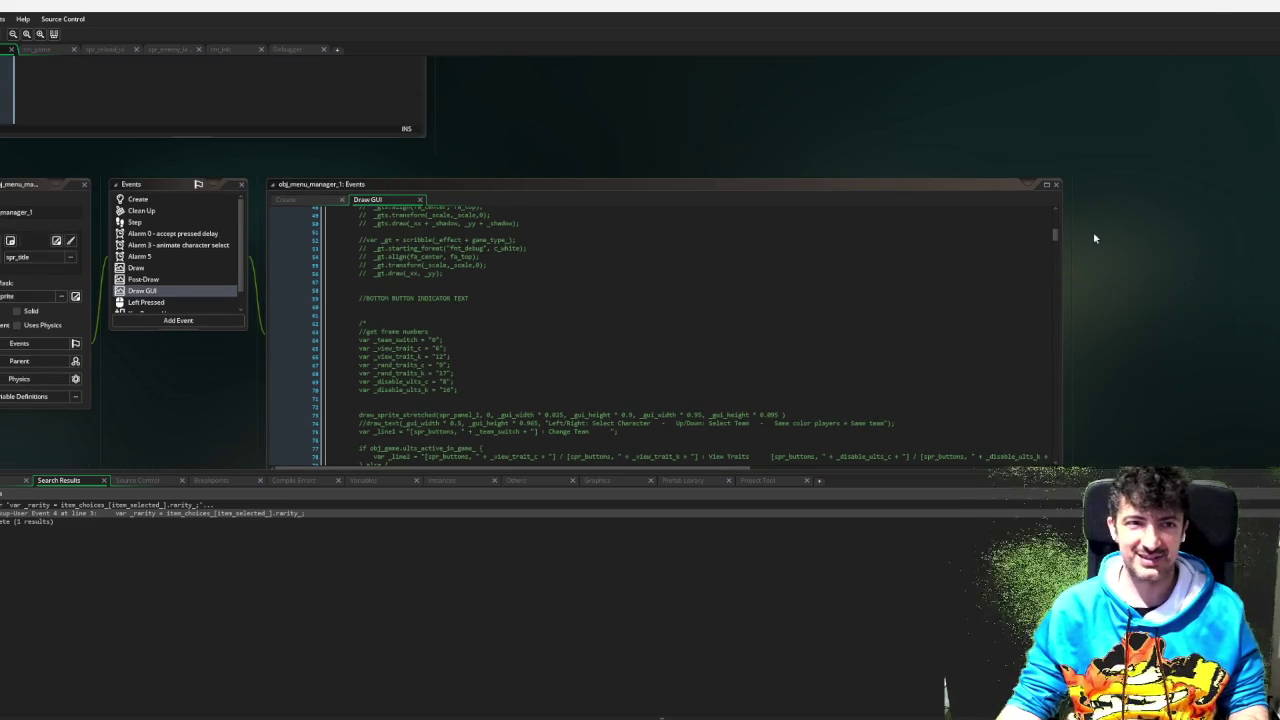
scroll(1108, 236, "down", 1)
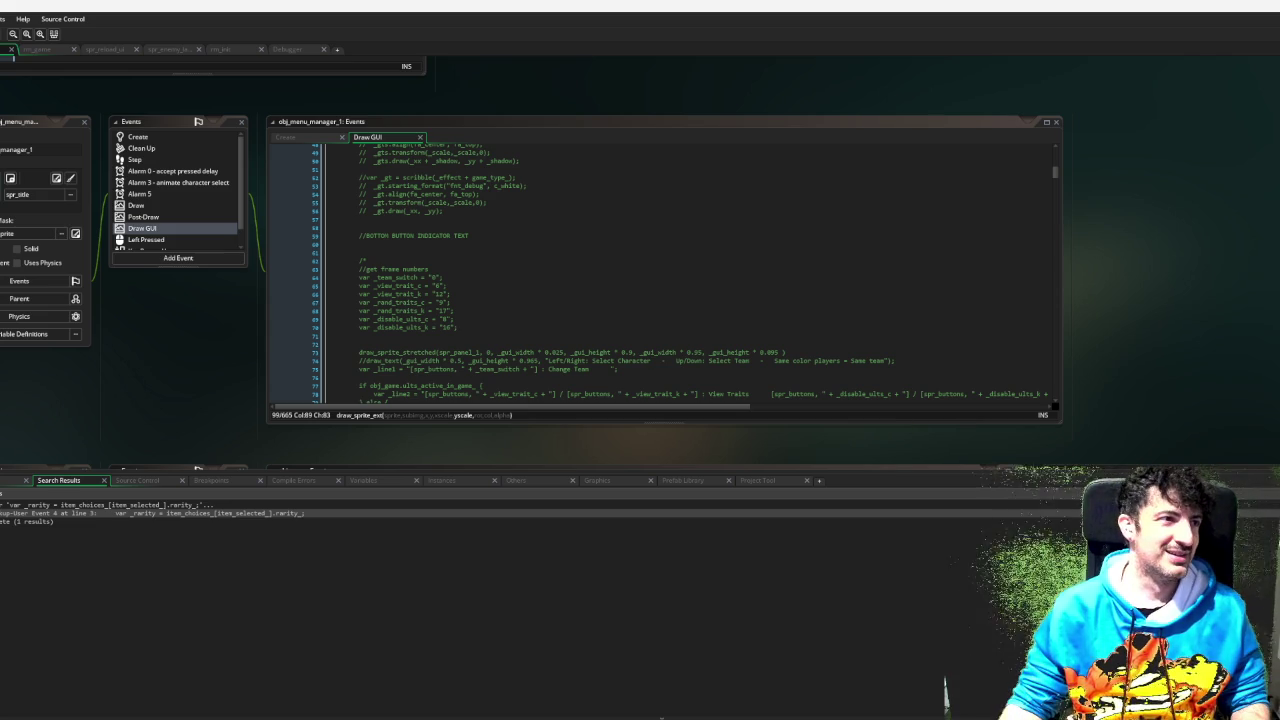
scroll(493, 219, "up", 7)
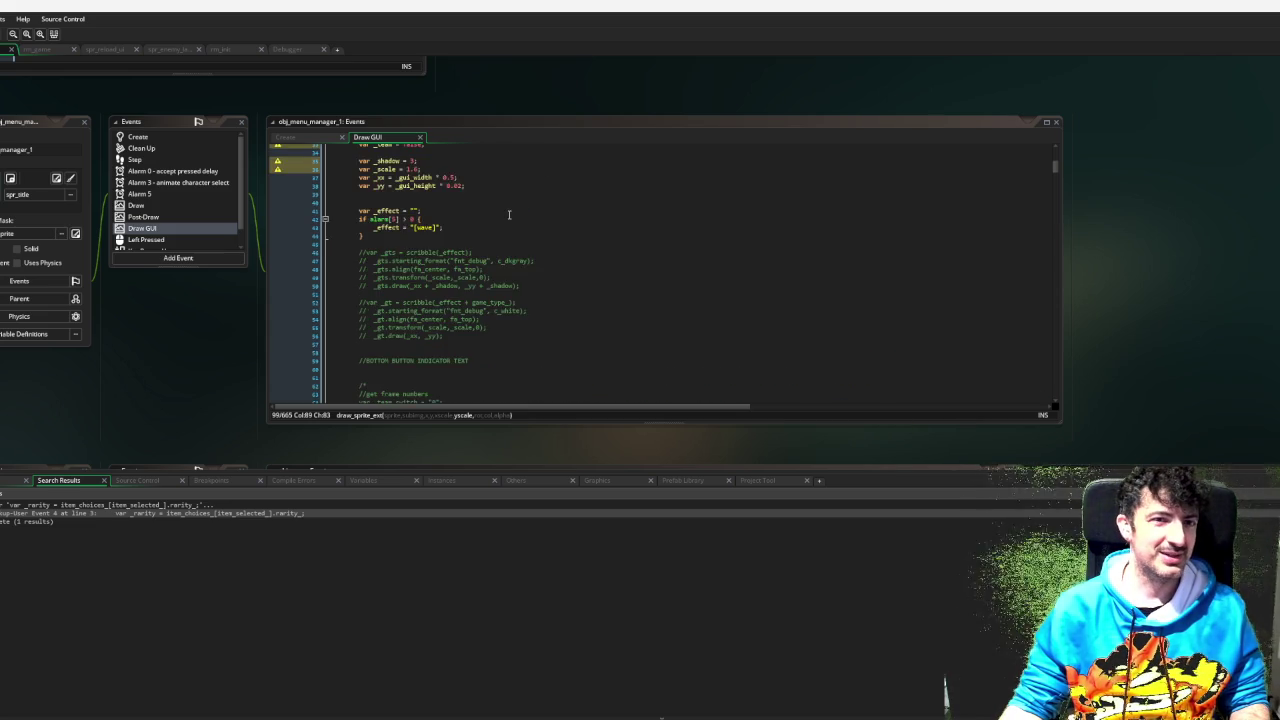
scroll(493, 219, "down", 1)
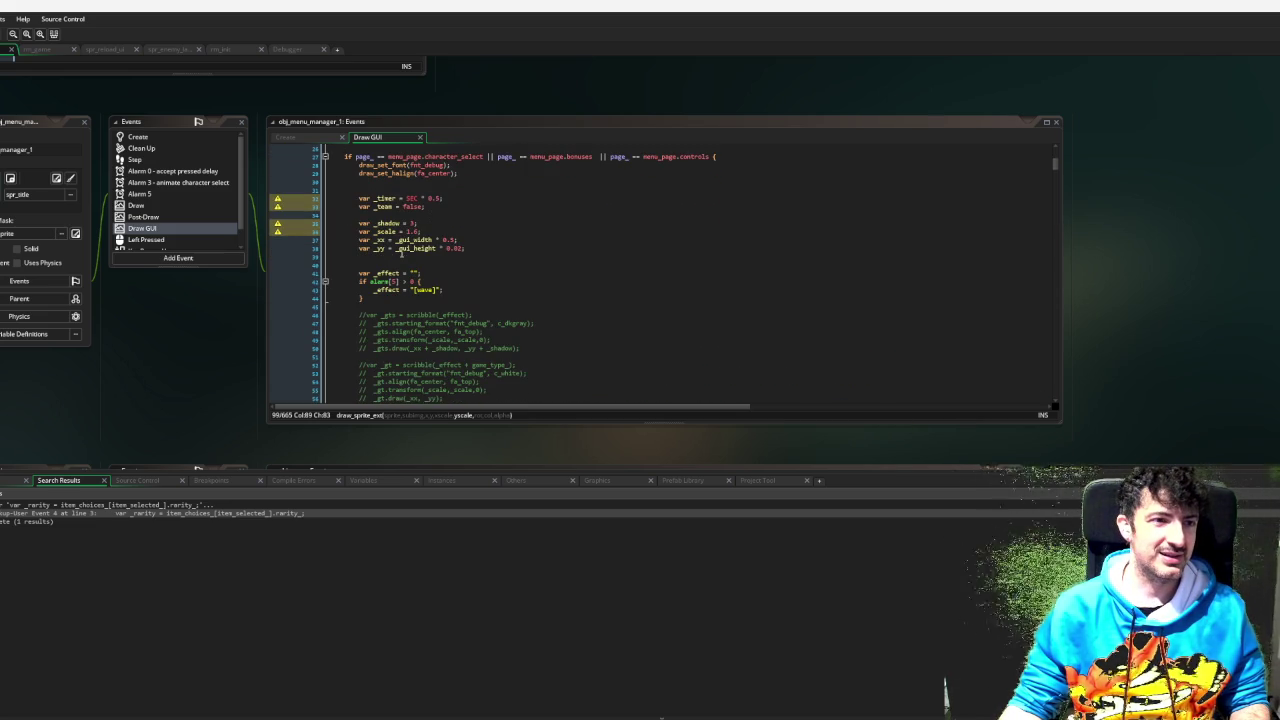
scroll(401, 254, "up", 4)
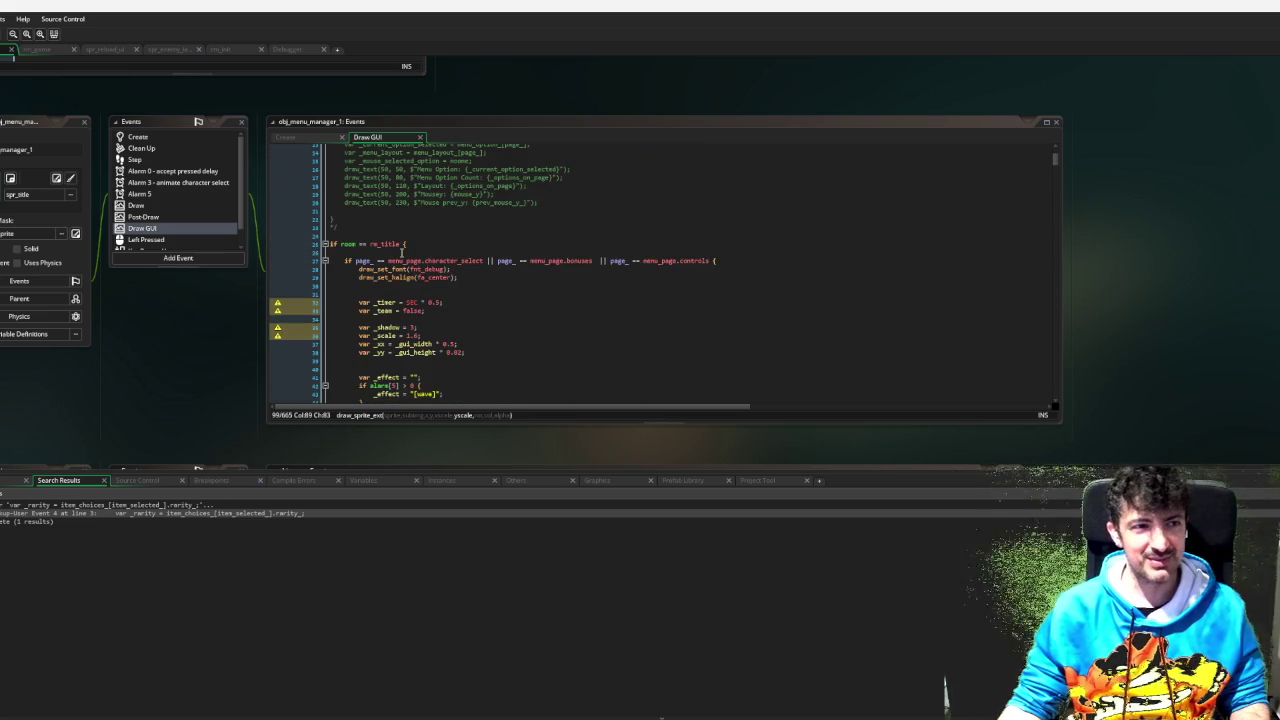
scroll(401, 253, "up", 3)
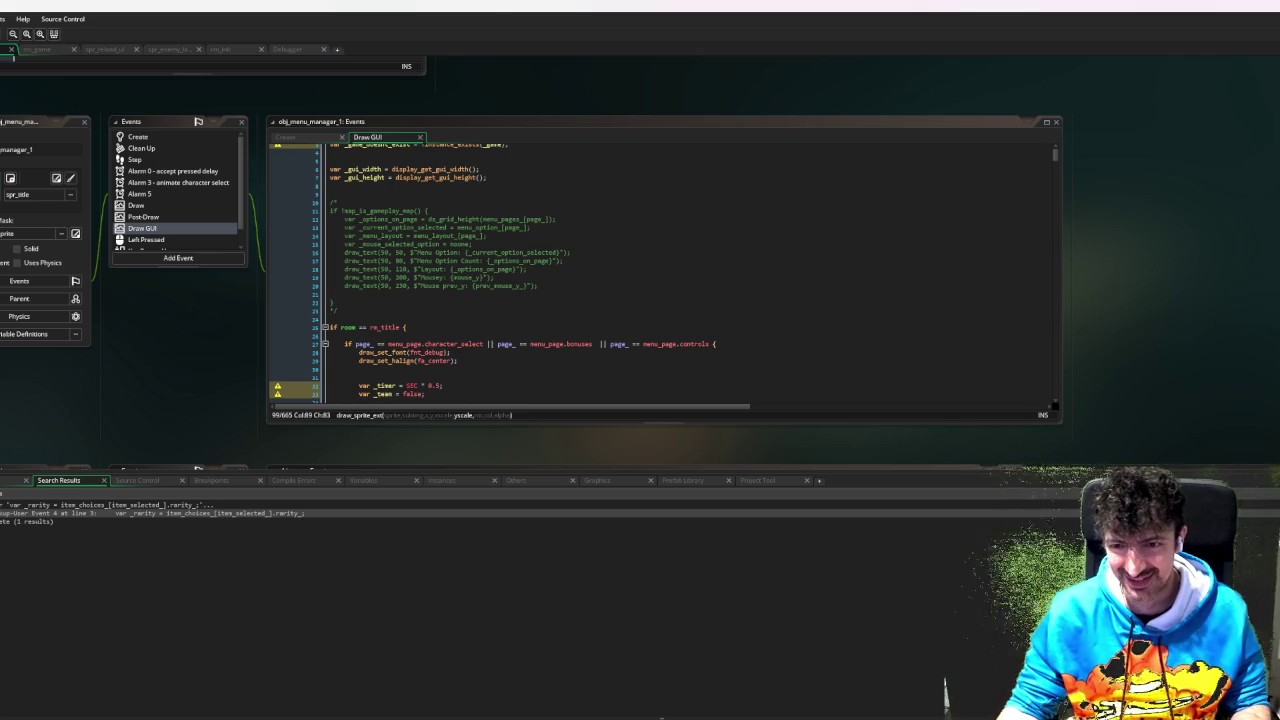
scroll(190, 149, "down", 5)
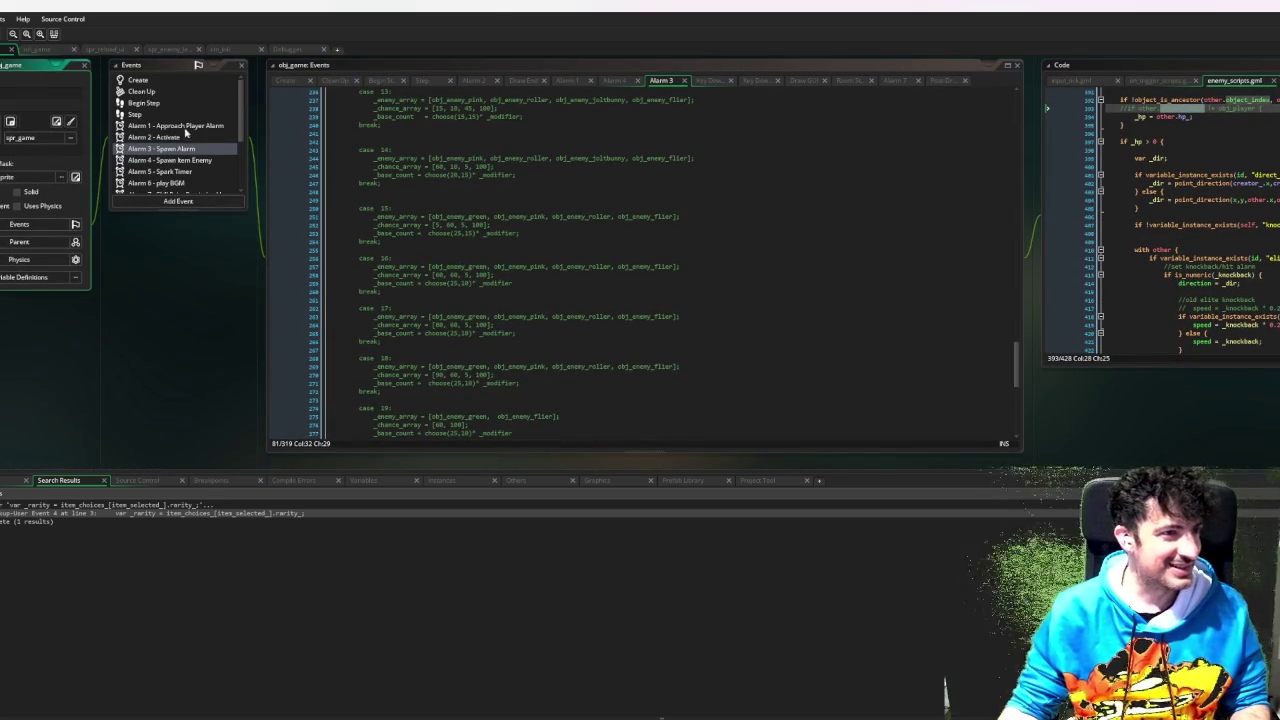
- Scroll obj_game's Alarm 3 code to line 1 and click near line 6 in the old spawn method region
scroll(463, 196, "up", 15)
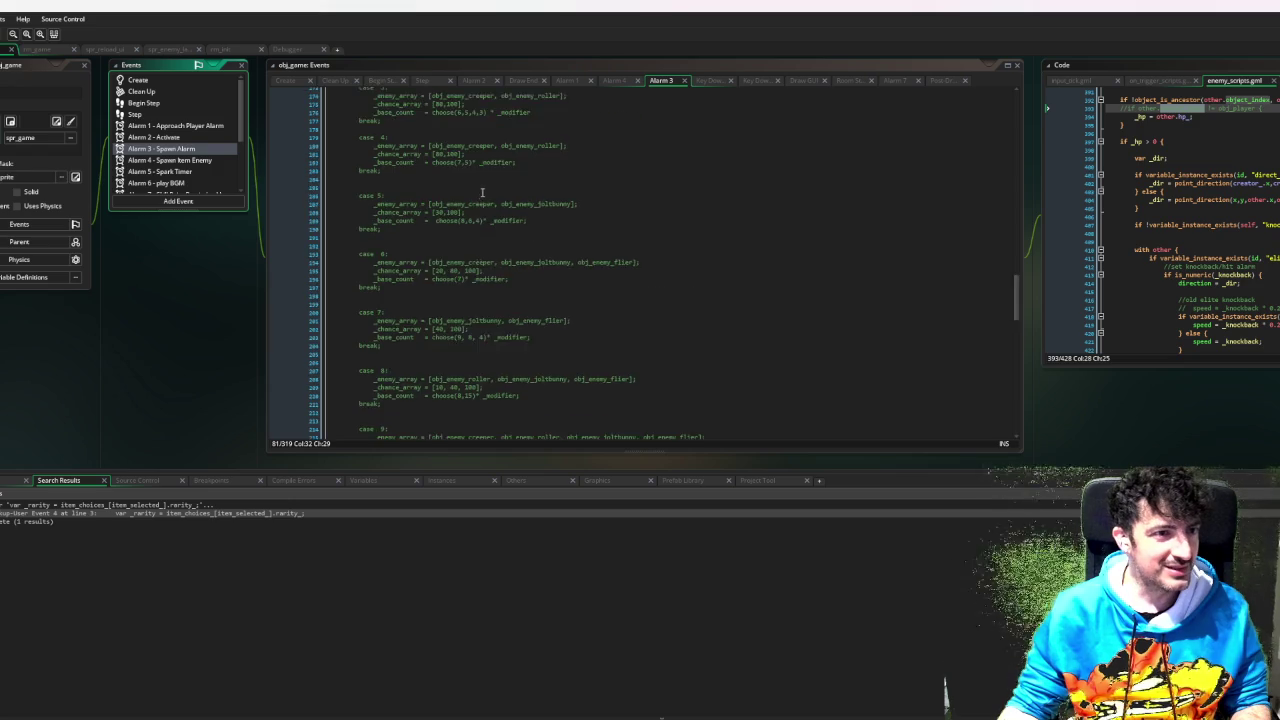
scroll(463, 196, "up", 8)
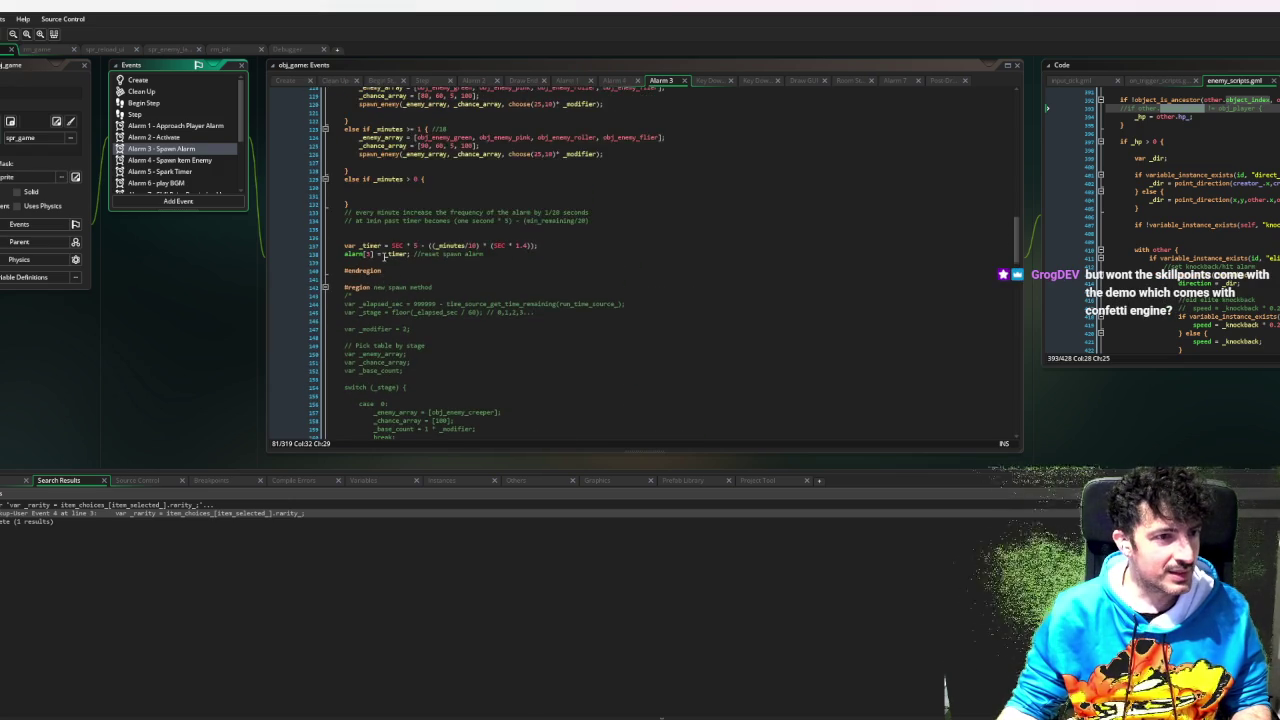
scroll(368, 268, "up", 10)
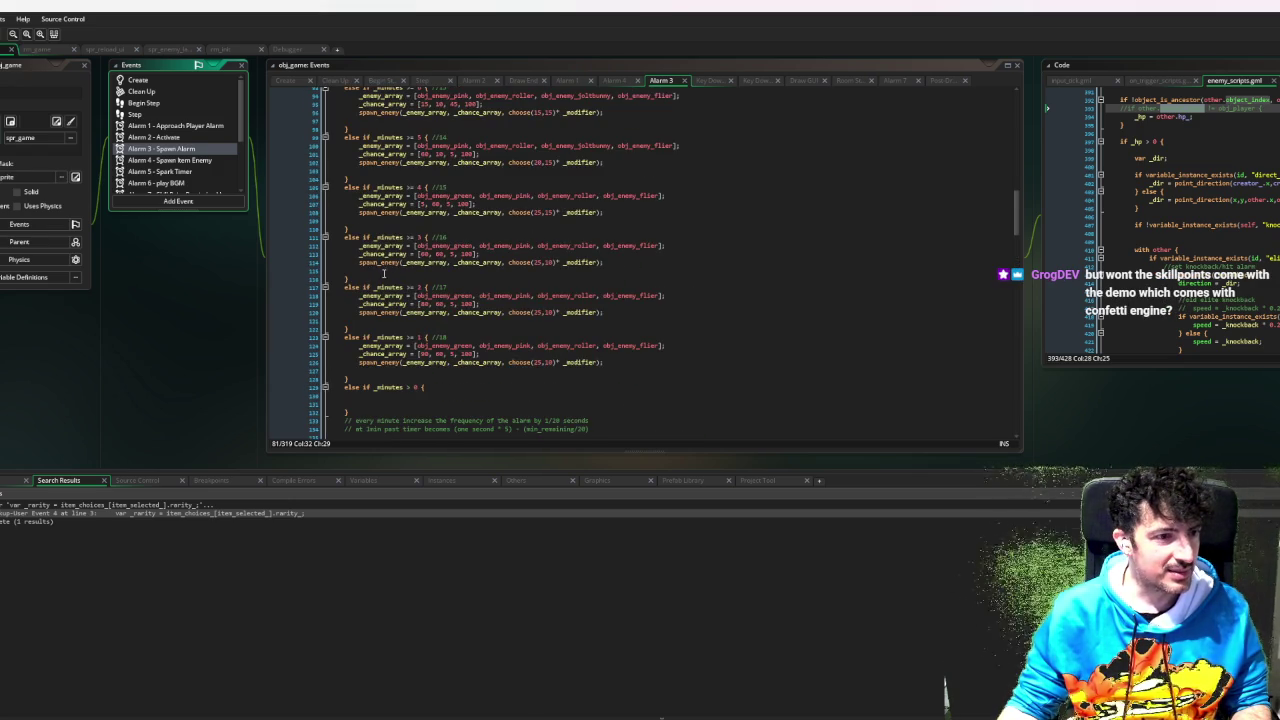
scroll(410, 210, "up", 10)
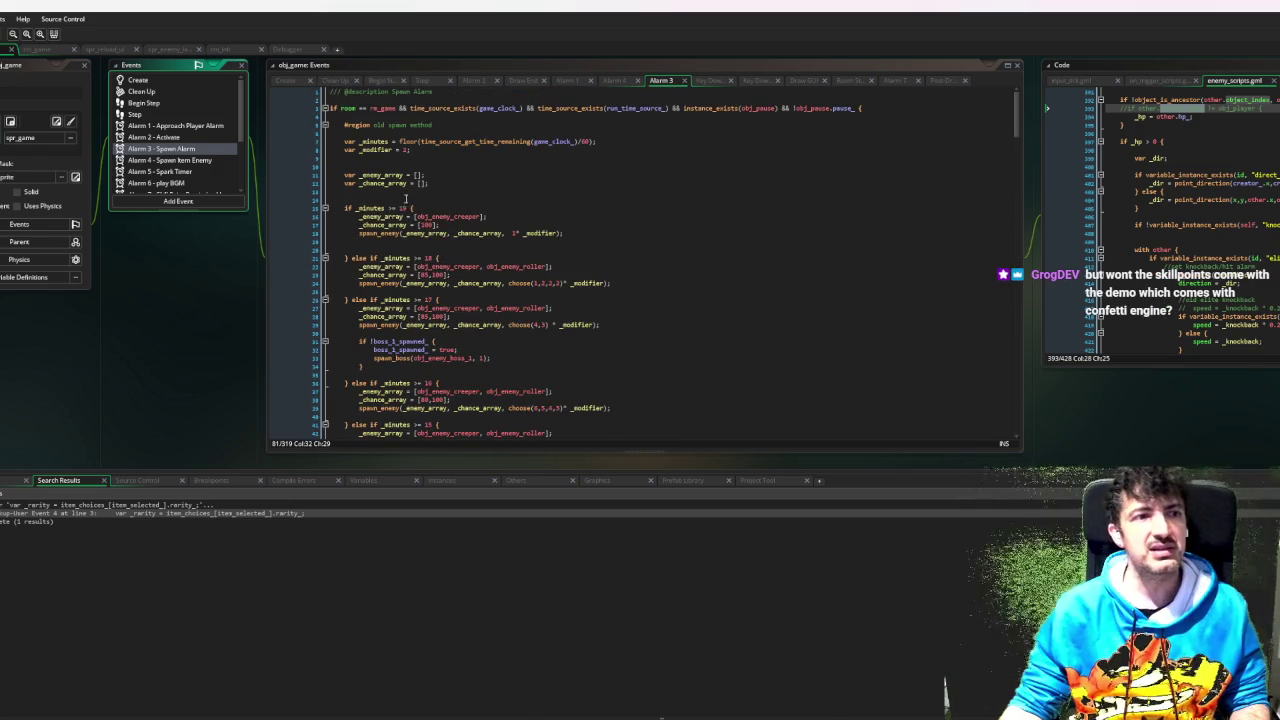
left_click(368, 132)
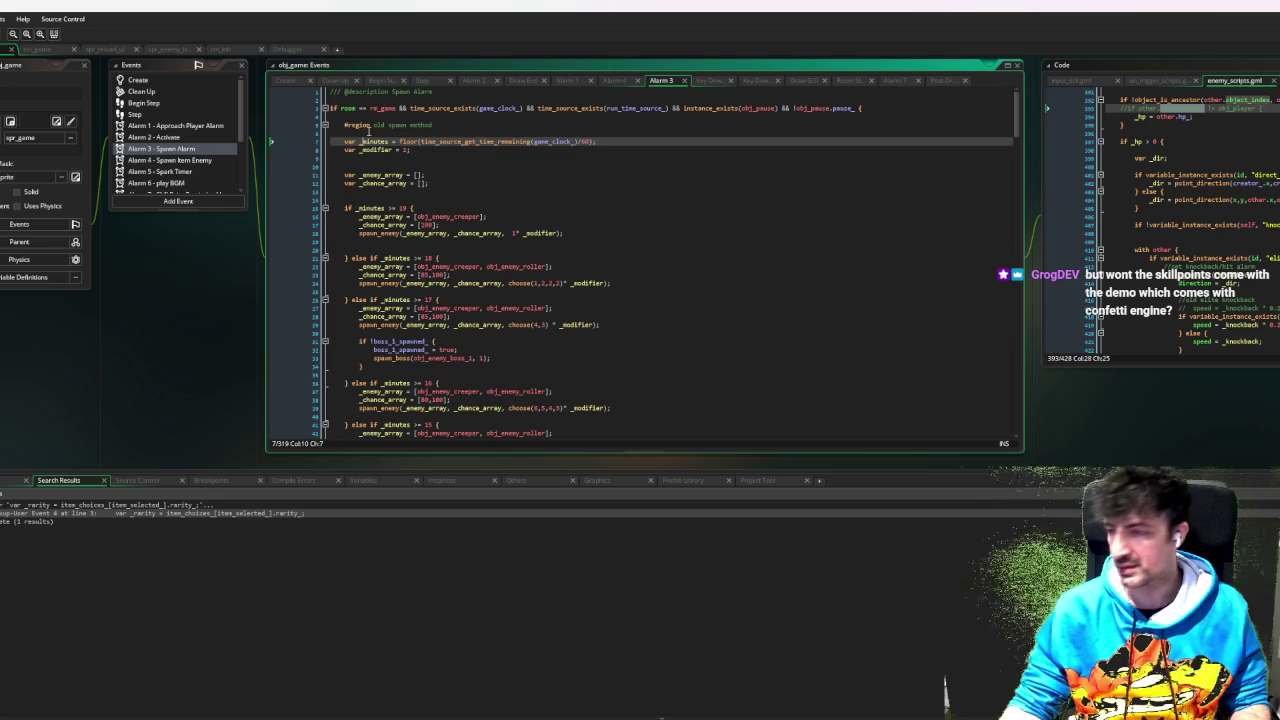